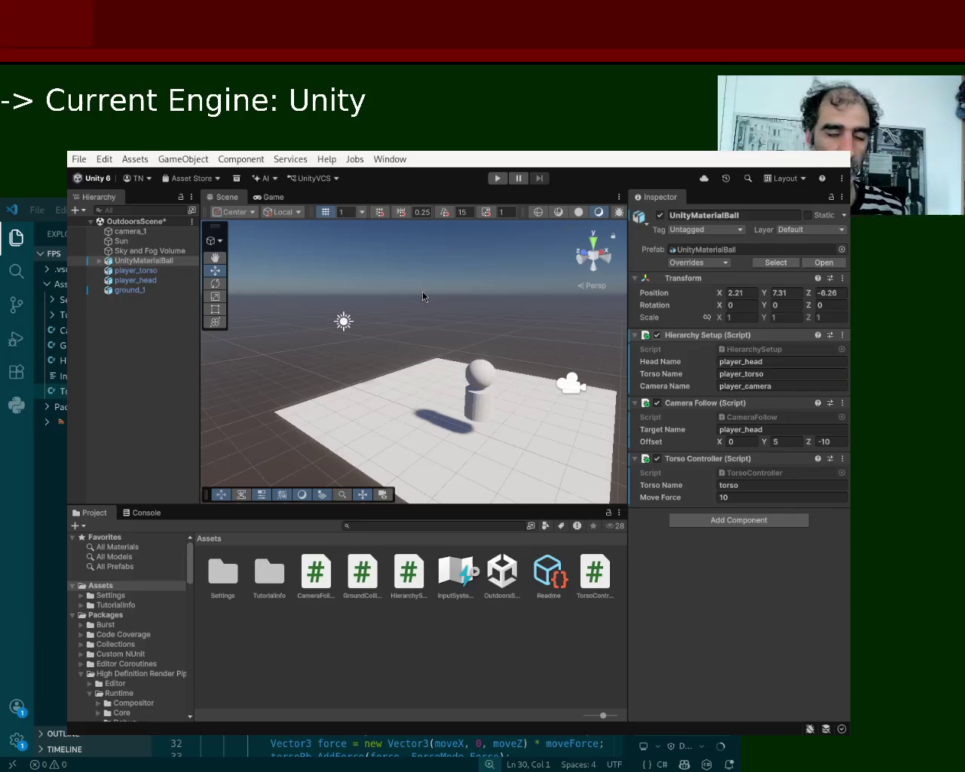
# Accept the assistant's new GroundColliderSetup.cs, which adds a BoxCollider to ground_1 if missing
pyautogui.moveTo(511, 381)
pyautogui.mouseDown()
pyautogui.moveTo(488, 523)
pyautogui.moveTo(465, 550)
pyautogui.mouseUp()
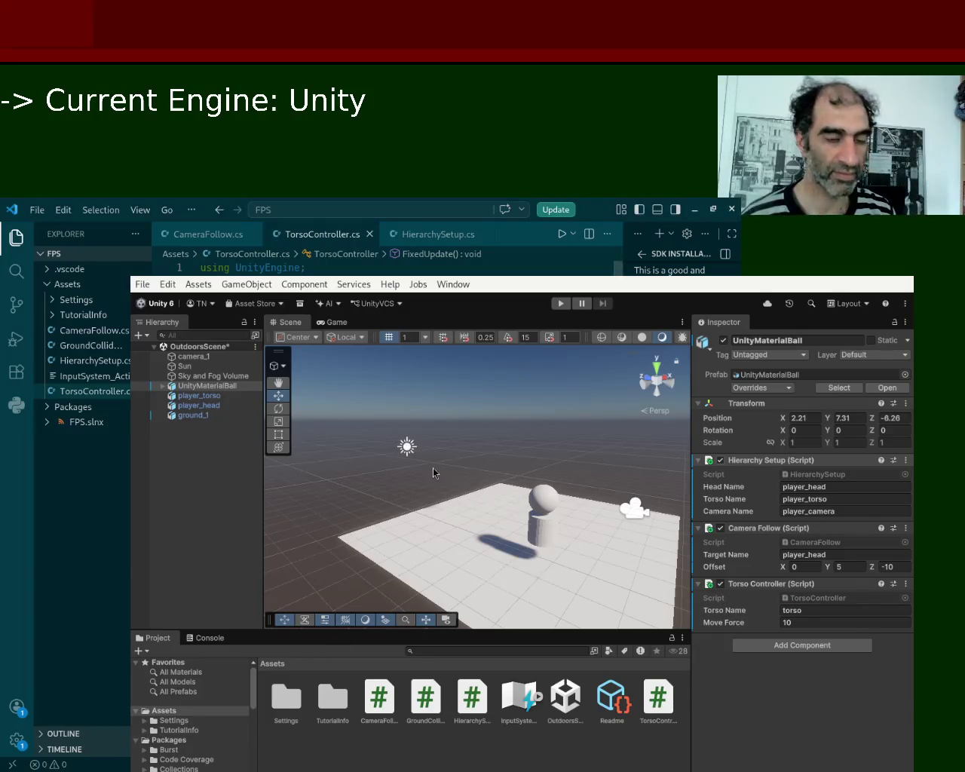
pyautogui.press('super+shift+Right')
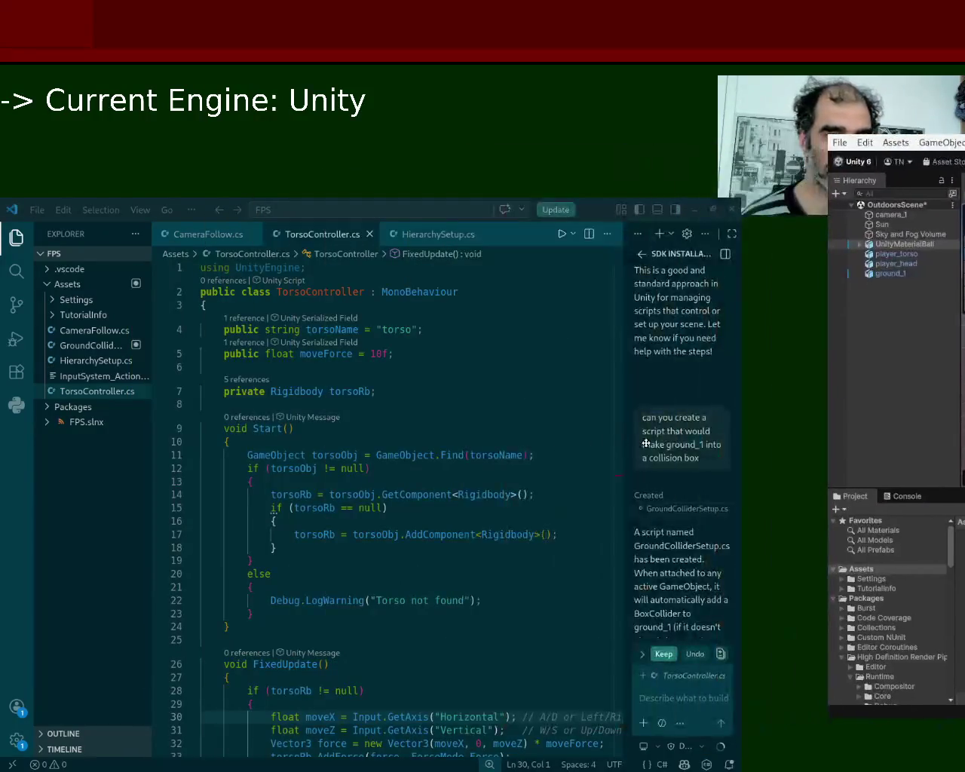
pyautogui.click(675, 683)
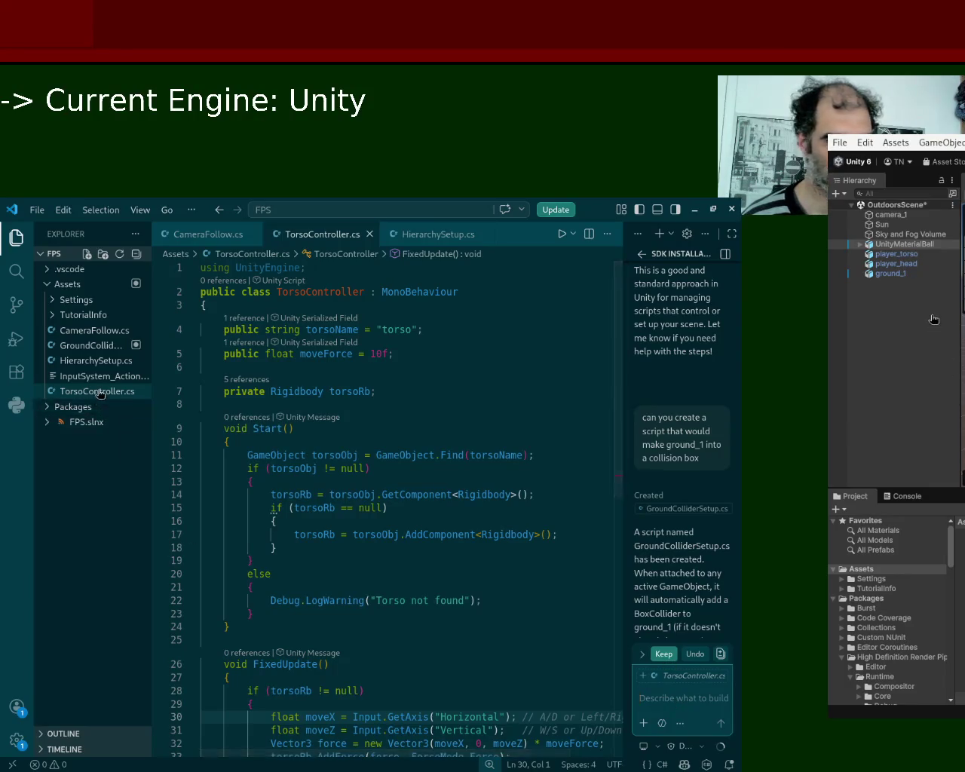
pyautogui.click(95, 347)
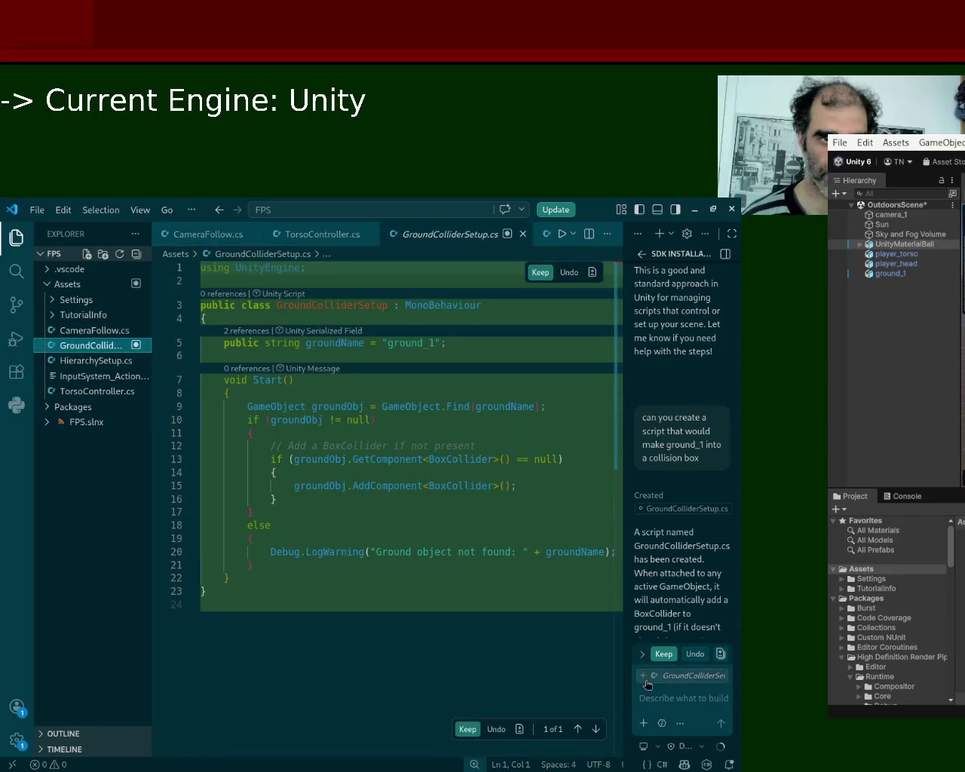
pyautogui.click(663, 654)
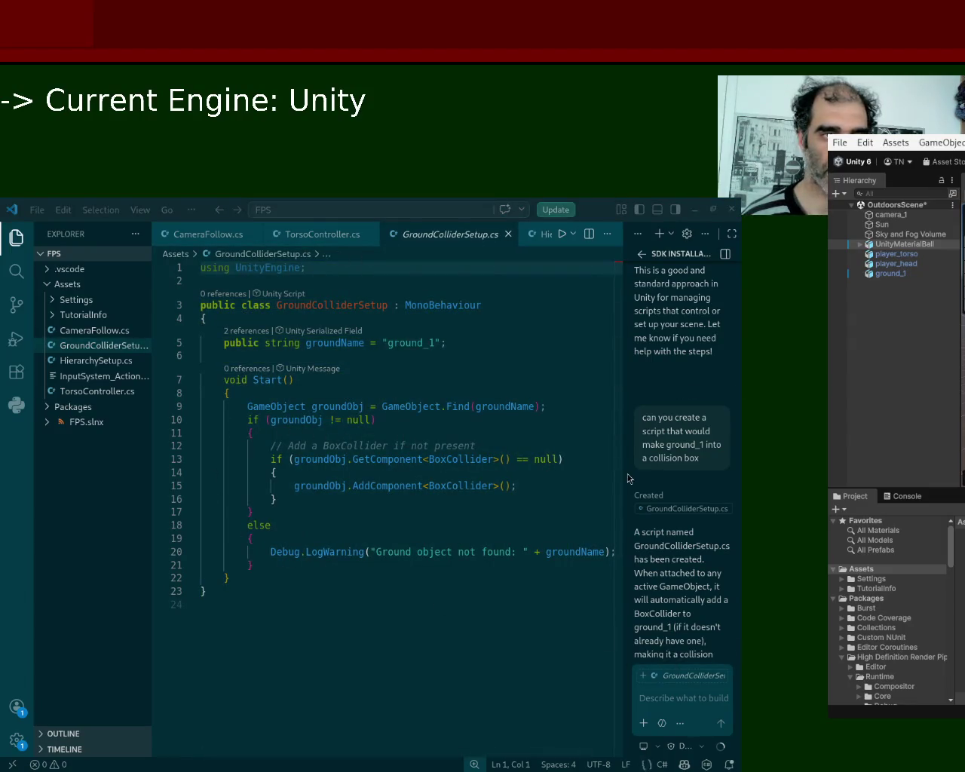
pyautogui.hotkey('alt', 'Tab')
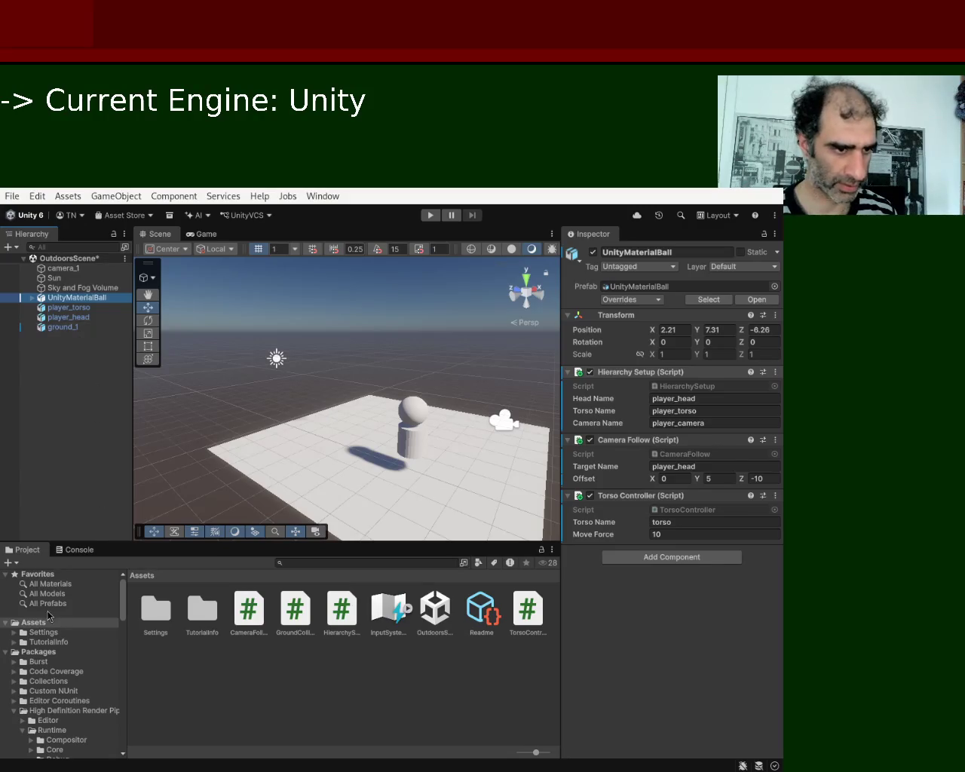
# Add the GroundColliderSetup script from Assets to UnityMaterialBall, with Ground Name ground_1
pyautogui.click(43, 623)
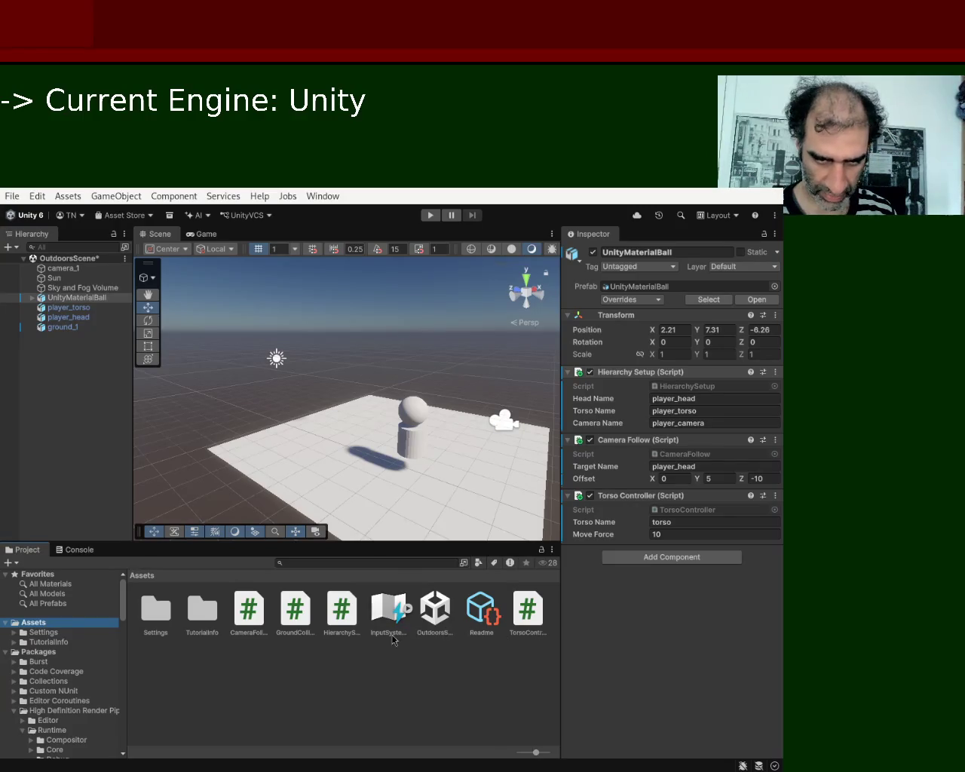
pyautogui.click(294, 611)
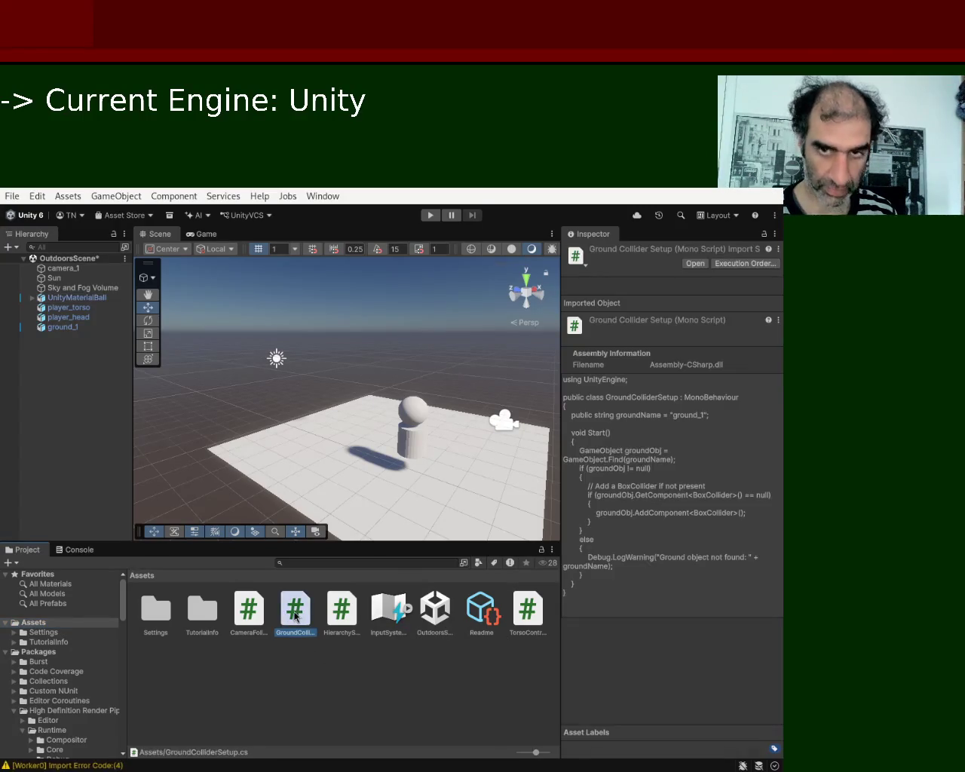
pyautogui.click(87, 300)
pyautogui.moveTo(288, 607)
pyautogui.mouseDown()
pyautogui.moveTo(640, 592)
pyautogui.moveTo(656, 400)
pyautogui.moveTo(693, 320)
pyautogui.moveTo(671, 380)
pyautogui.mouseUp()
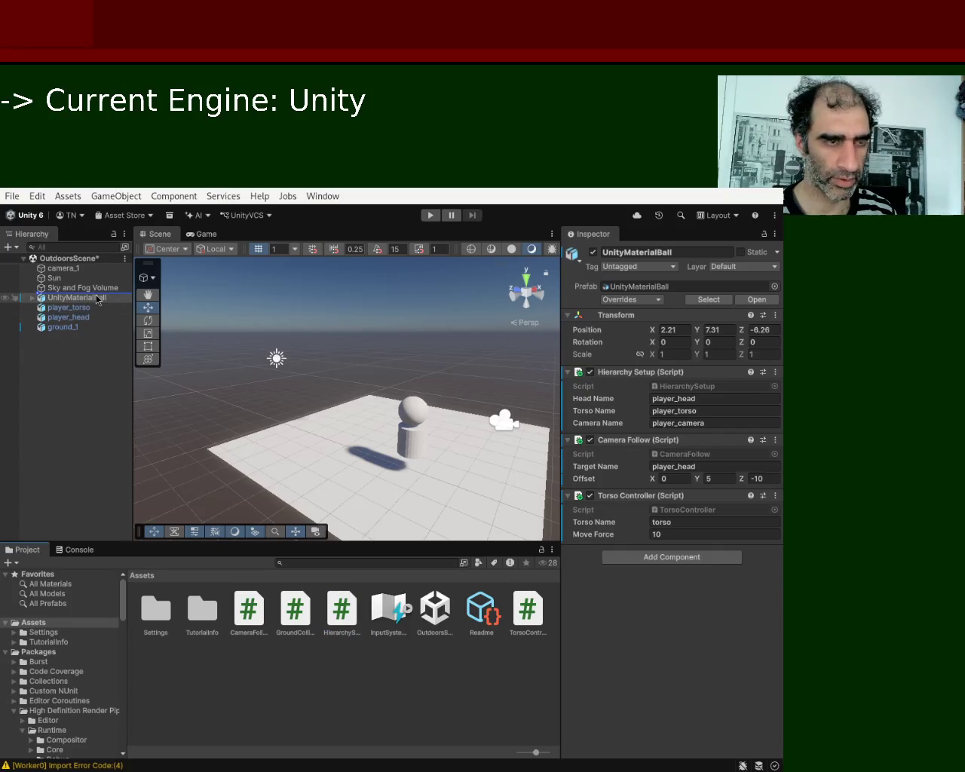
pyautogui.click(294, 620)
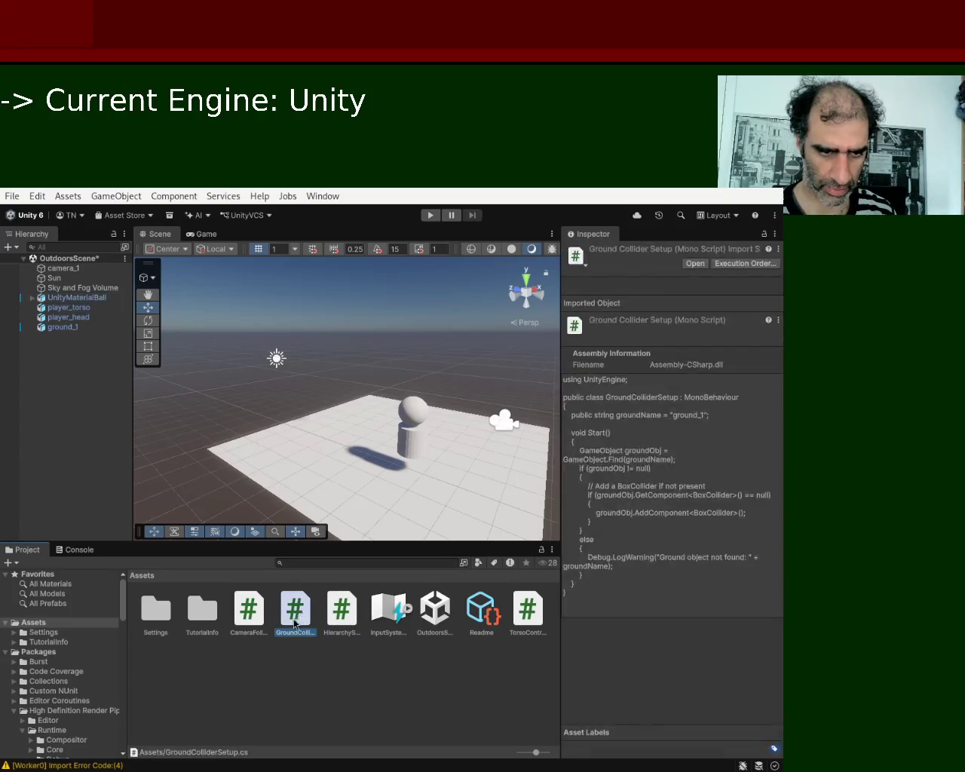
pyautogui.click(88, 302)
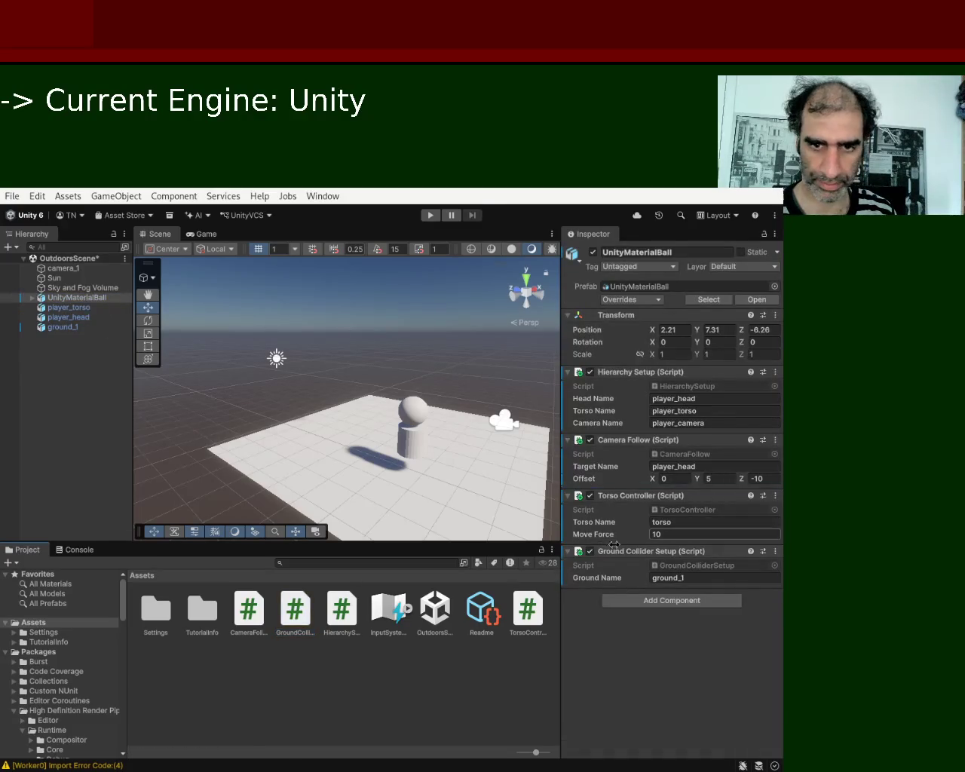
# Move Ground Collider Setup above Hierarchy Setup, then run and stop one play test
pyautogui.moveTo(637, 474)
pyautogui.mouseDown()
pyautogui.moveTo(649, 371)
pyautogui.moveTo(637, 367)
pyautogui.mouseUp()
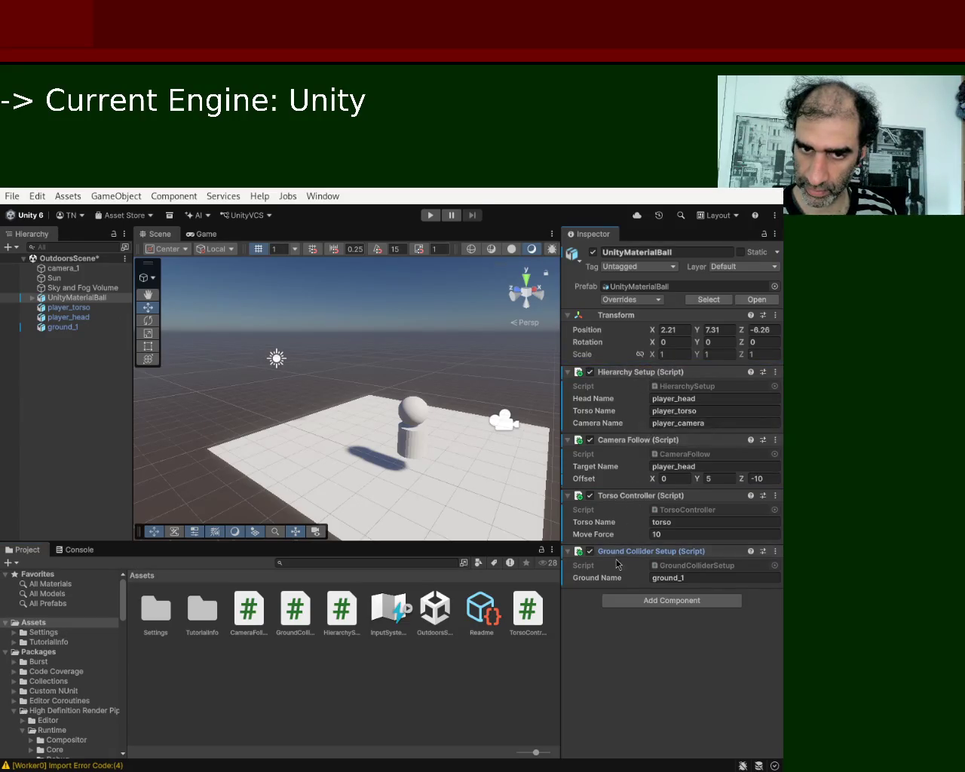
pyautogui.moveTo(618, 372); pyautogui.dragTo(601, 369)
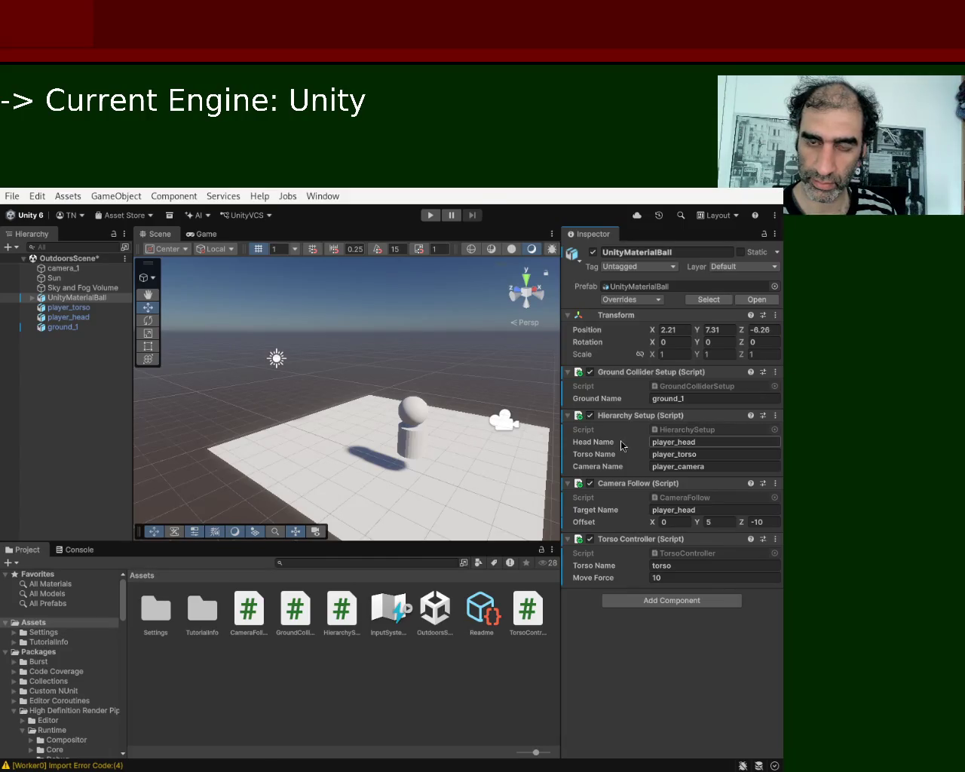
pyautogui.click(430, 215)
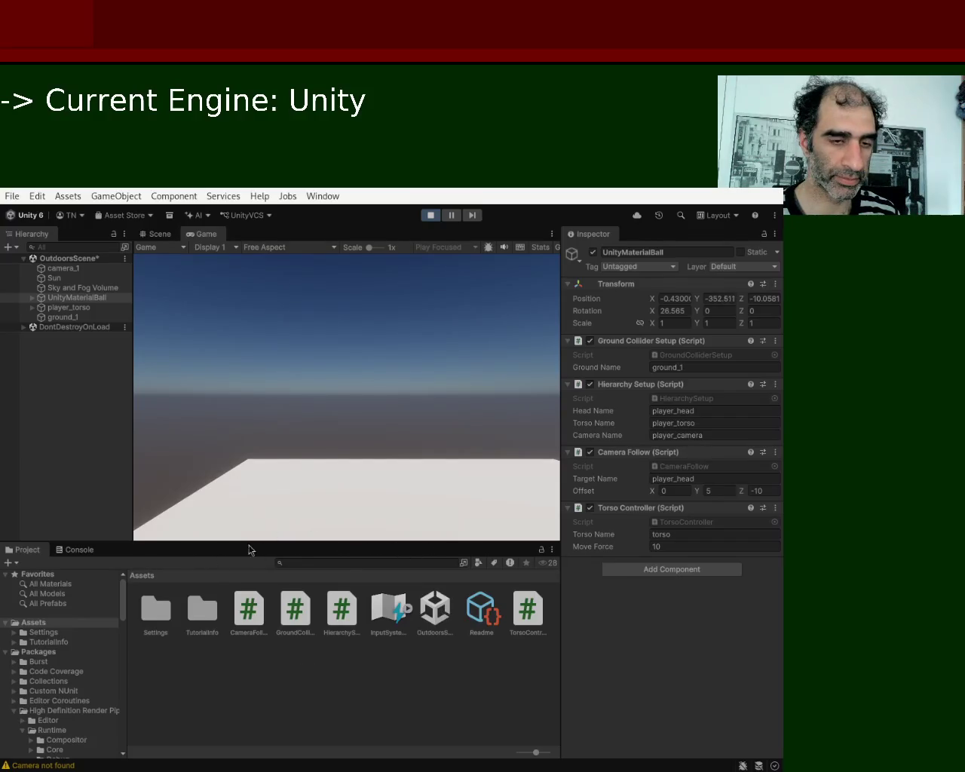
pyautogui.click(427, 217)
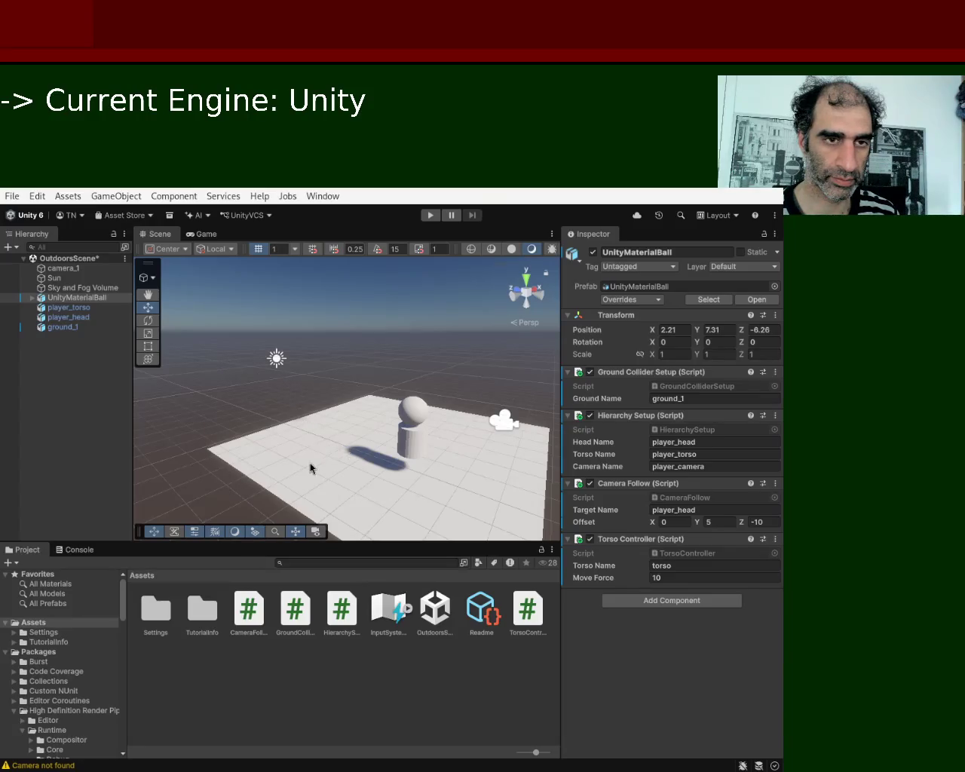
# Ask the chat assistant how to turn the flat ground into a collider, since torso and head fall through
pyautogui.hotkey('alt', 'Tab')
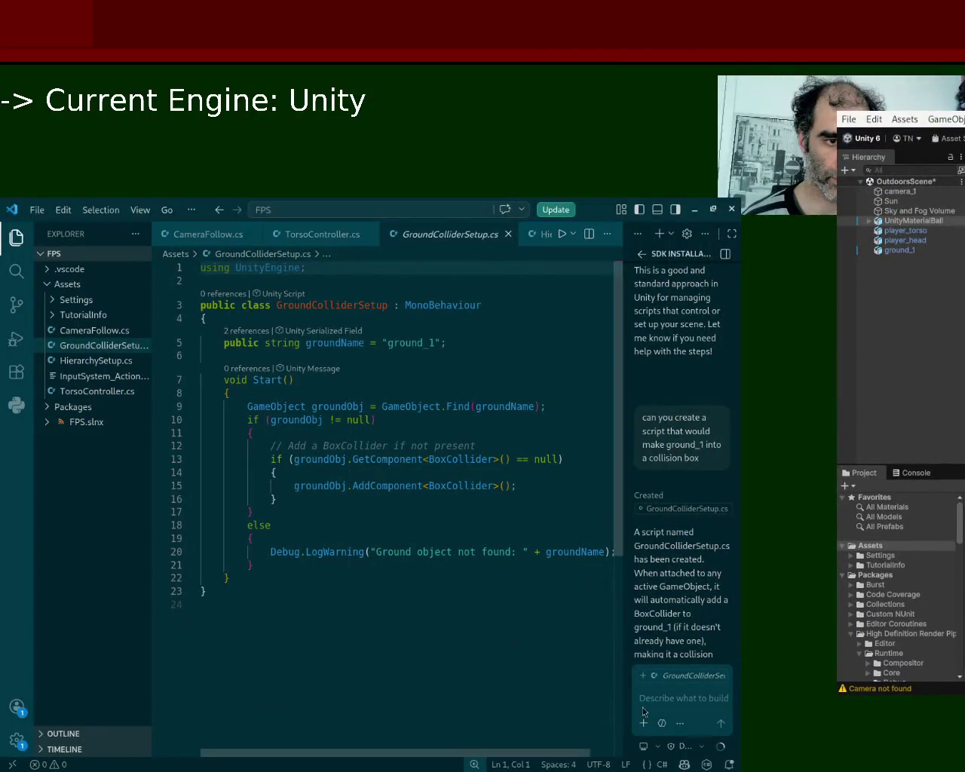
pyautogui.write('it still wen')
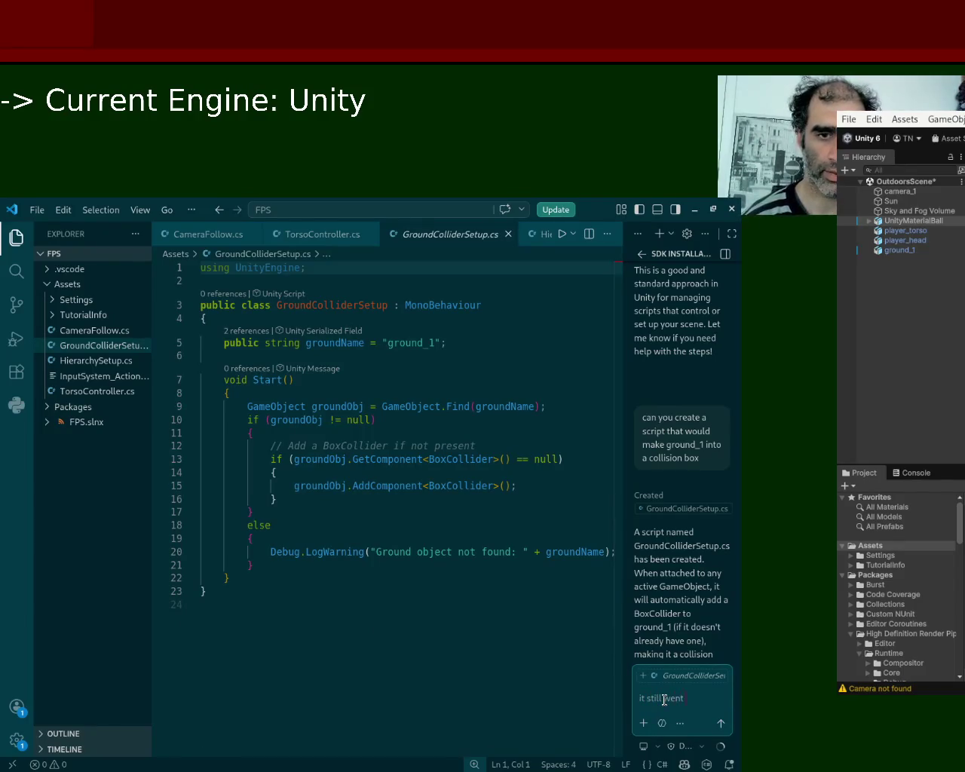
pyautogui.write(' the ground, so it is a')
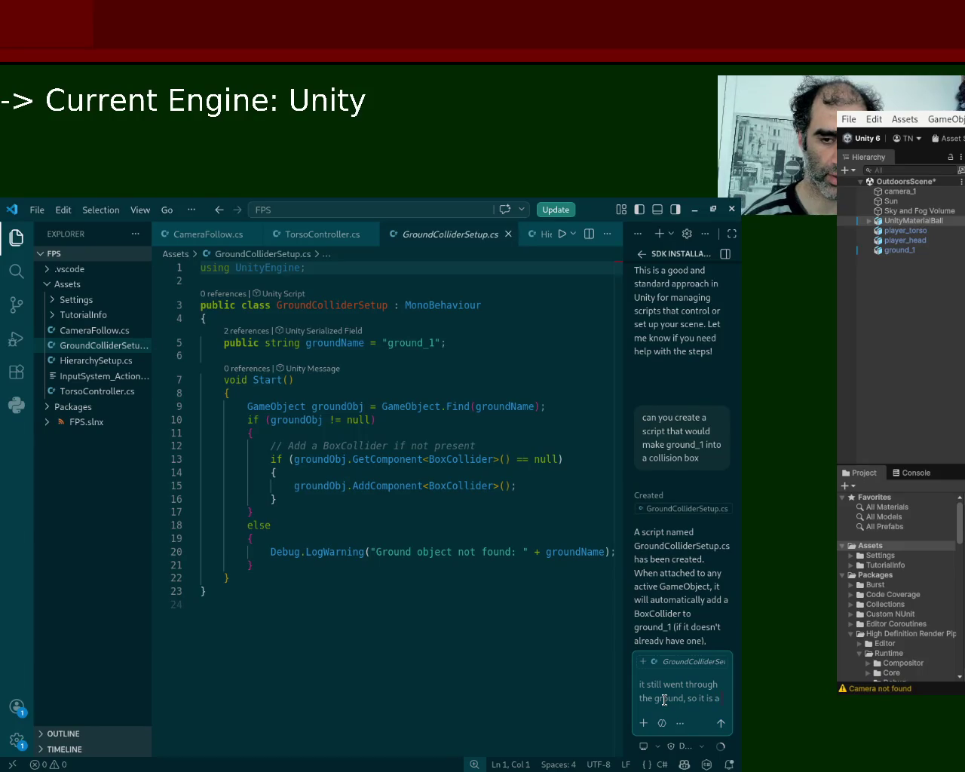
pyautogui.write(' flat surface, how ca')
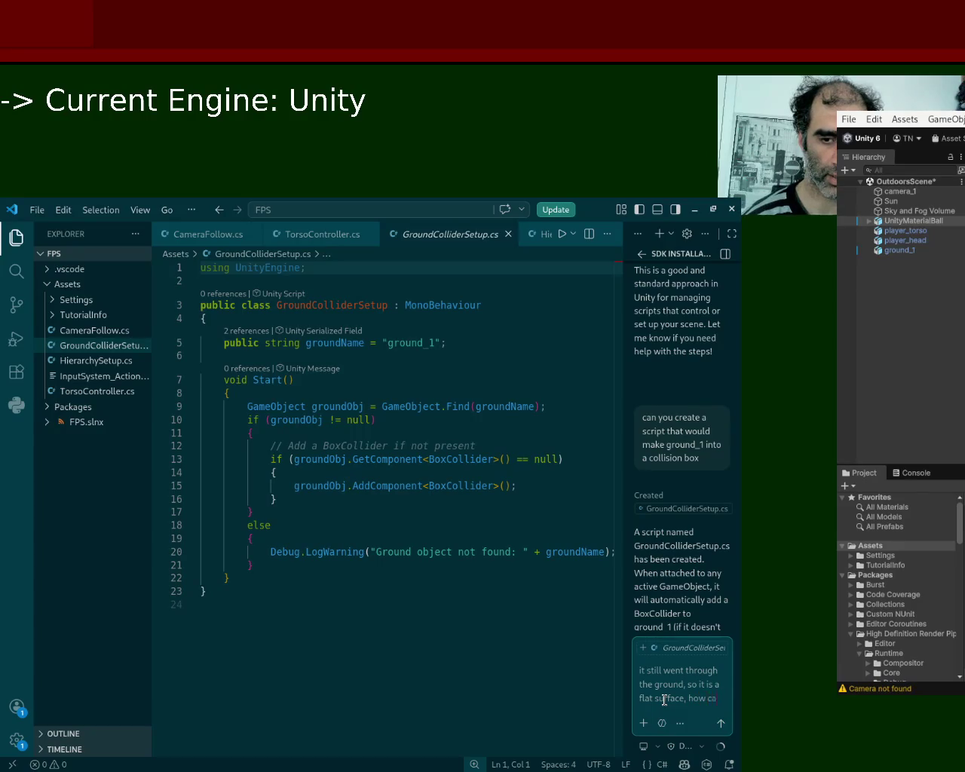
pyautogui.write('n i duplace the')
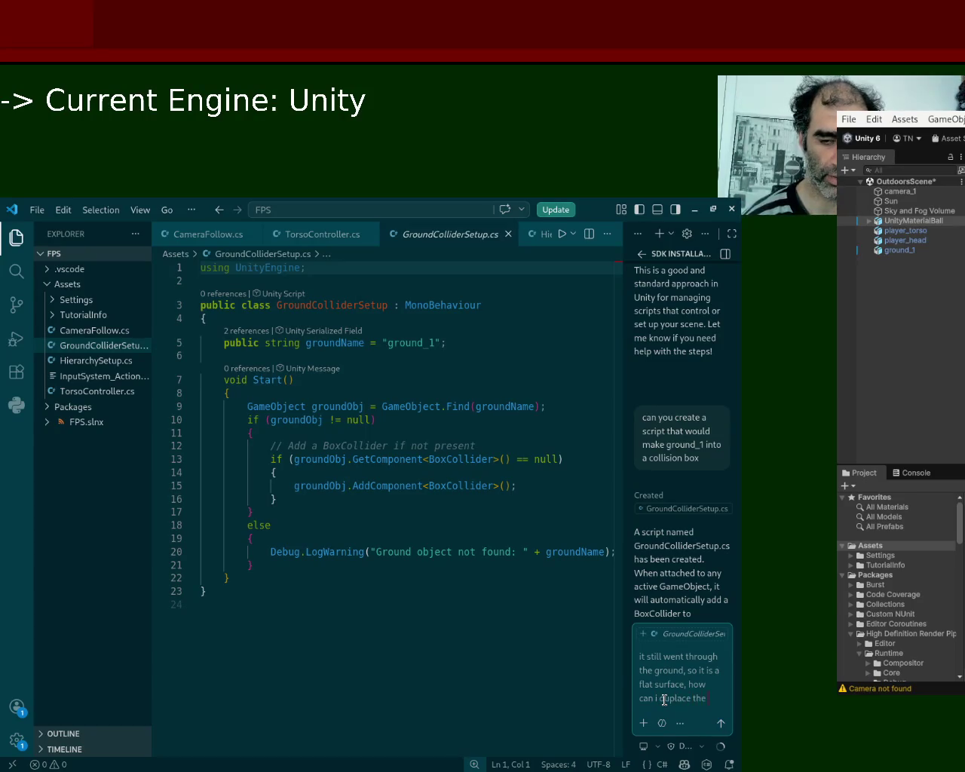
pyautogui.write(' shape of it an')
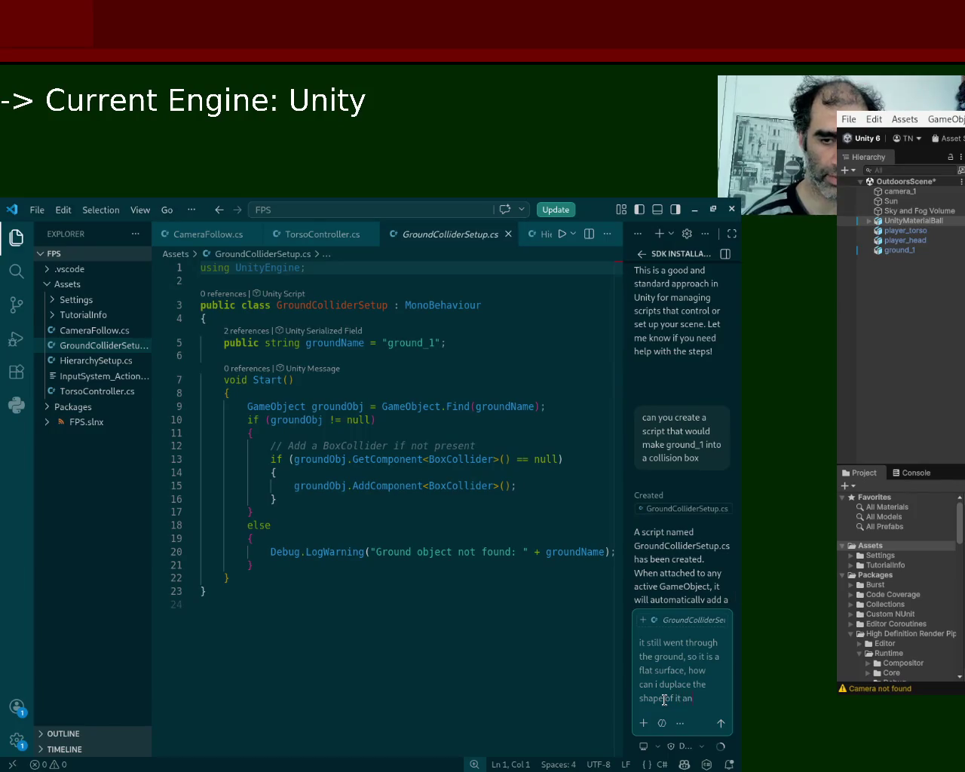
pyautogui.write('d turn it into a collision box')
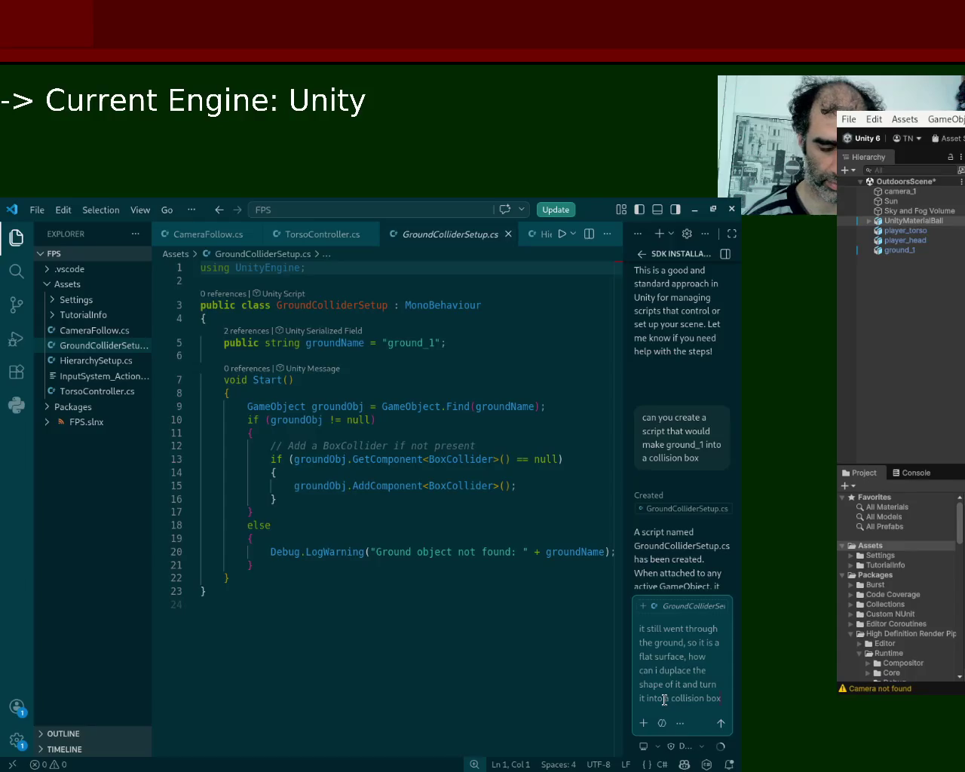
pyautogui.write(', the')
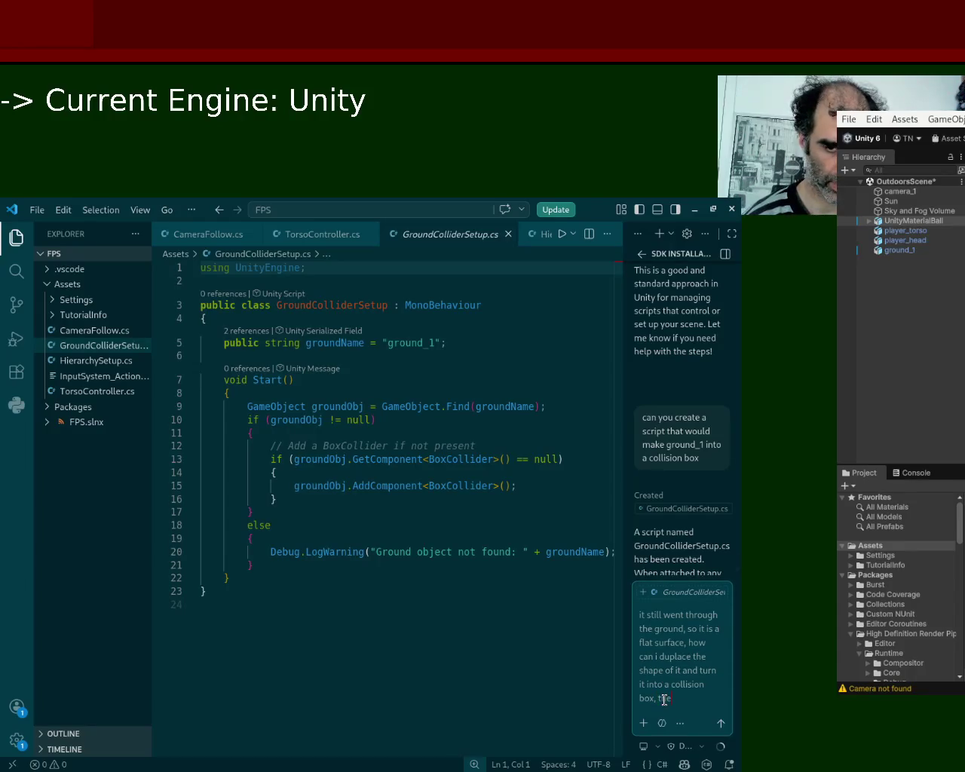
pyautogui.write(' torso and h')
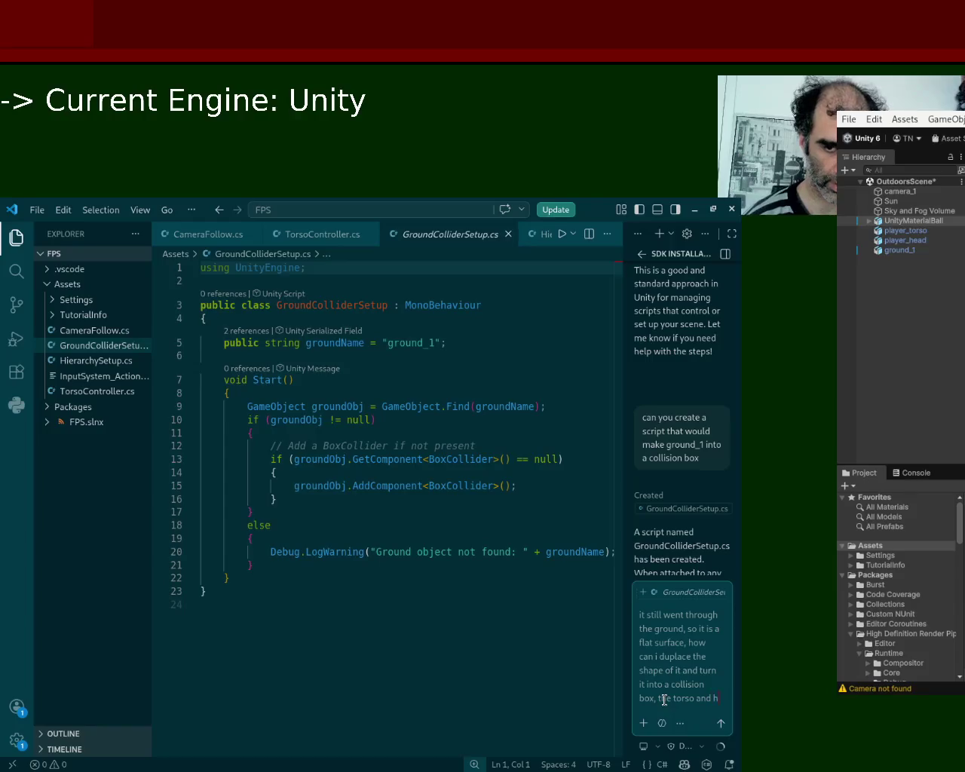
pyautogui.write('ead is ')
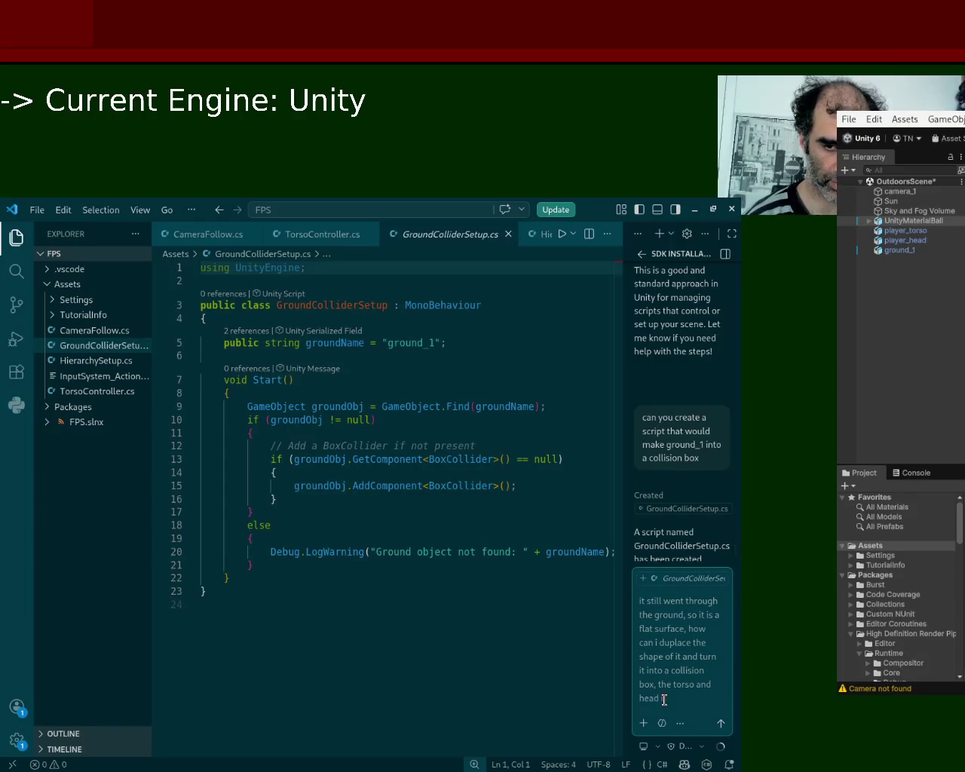
pyautogui.write('going through it currently')
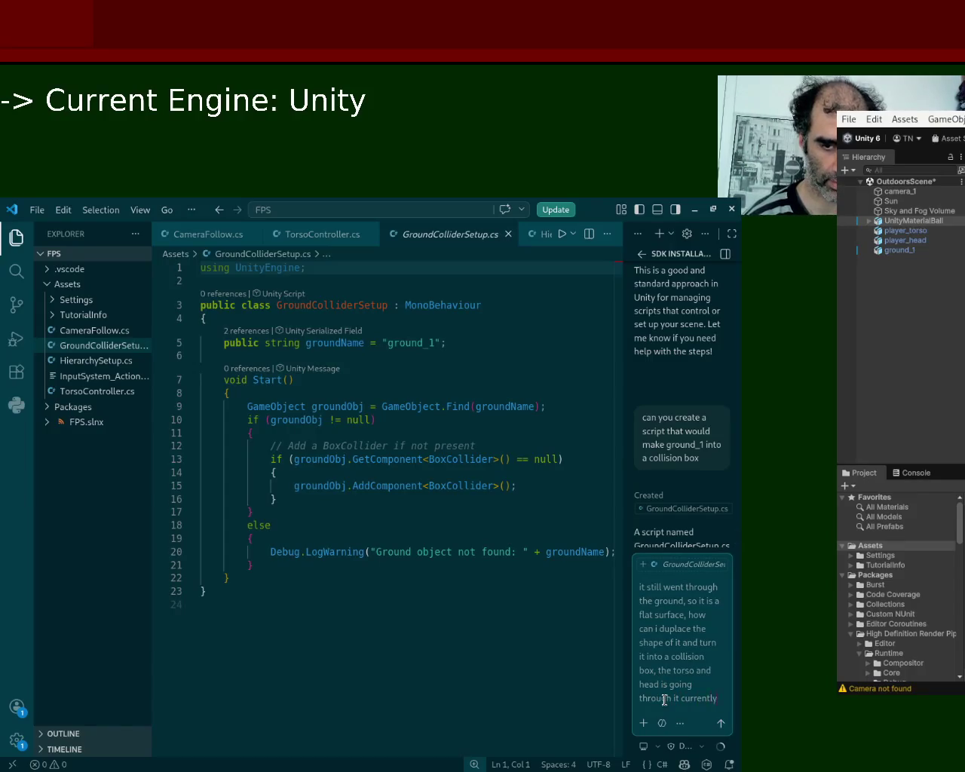
pyautogui.press('Return')
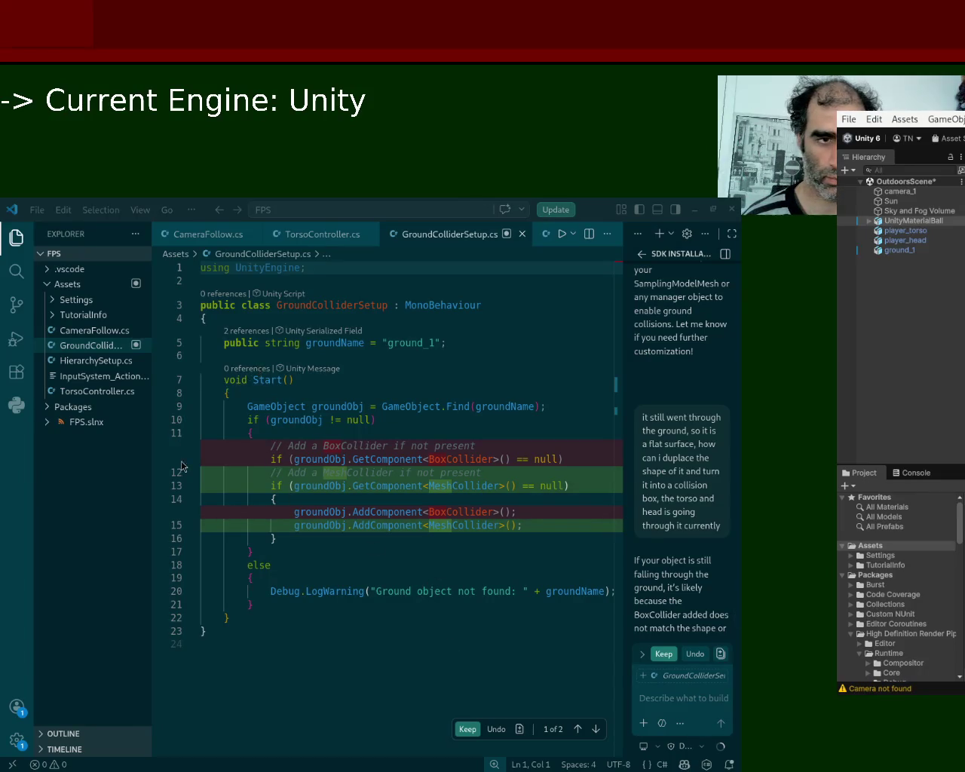
# Accept the edits replacing the BoxCollider with a MeshCollider added to ground_1
pyautogui.click(194, 575)
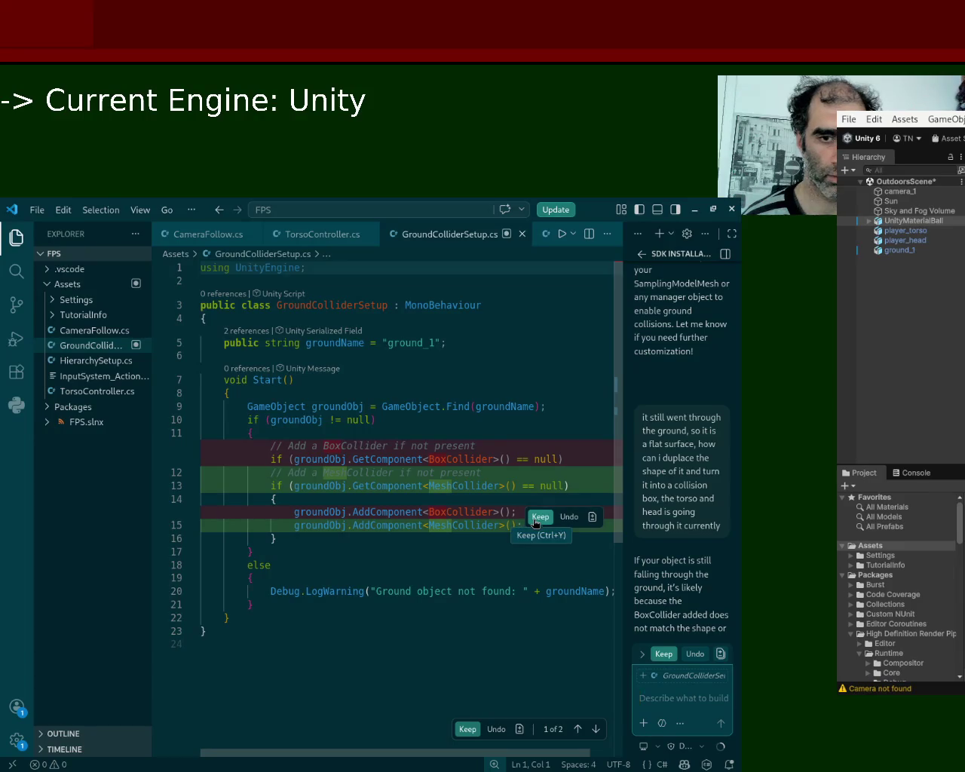
pyautogui.click(536, 522)
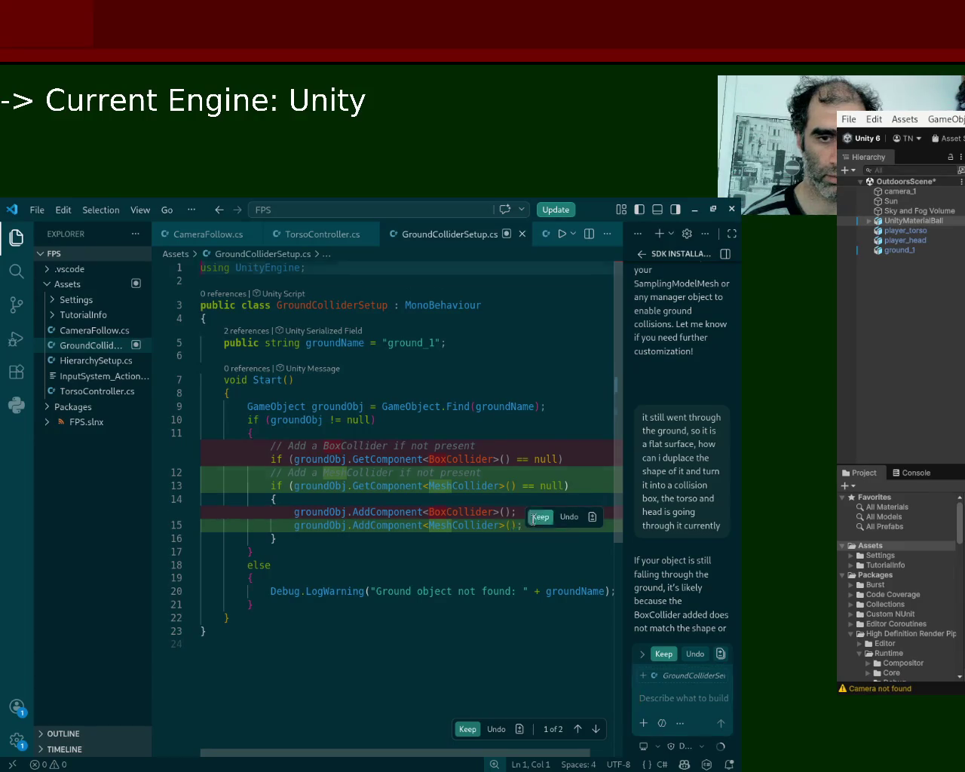
pyautogui.click(540, 451)
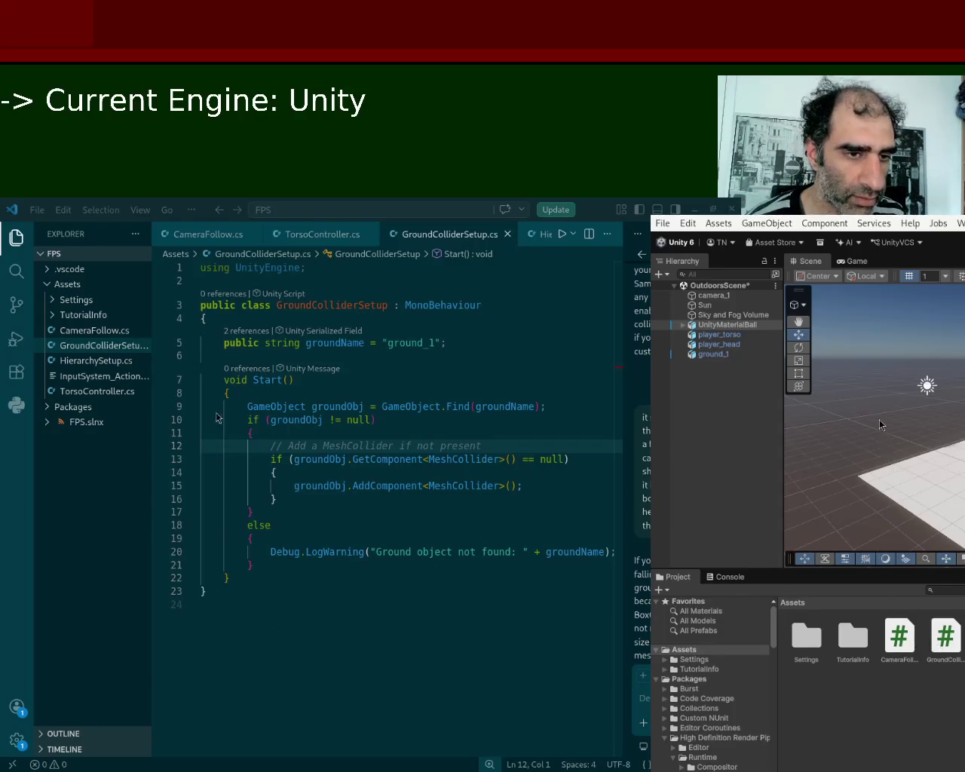
pyautogui.click(485, 258)
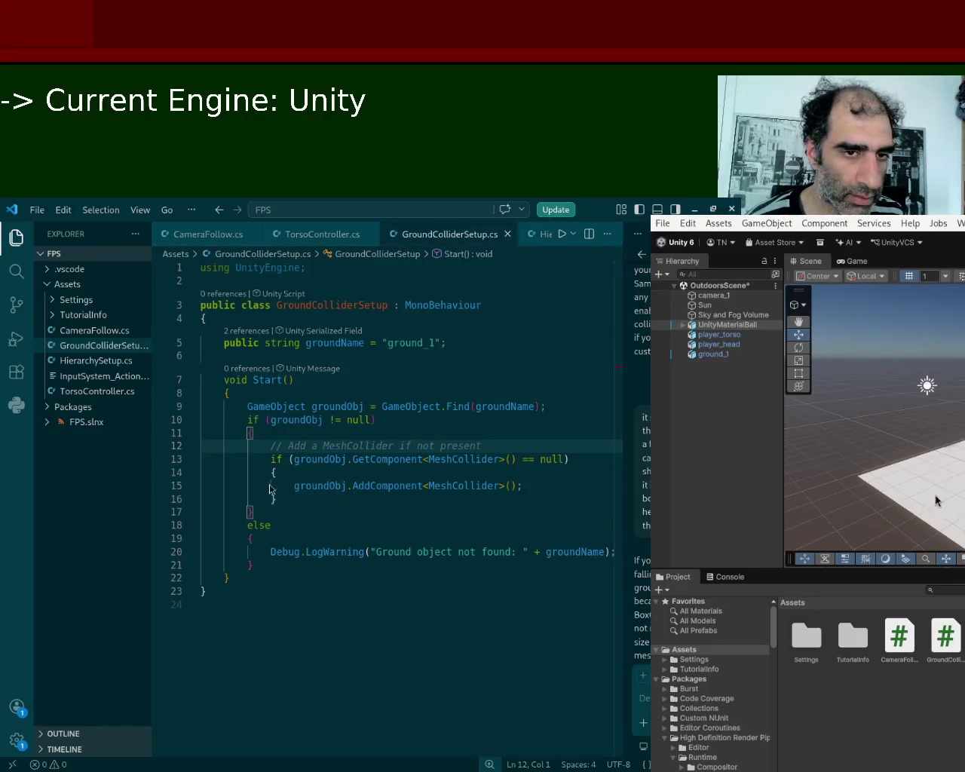
# Start Play mode in Unity to test the collider, then move Unity aside for the code editor
pyautogui.hotkey('alt', 'Tab')
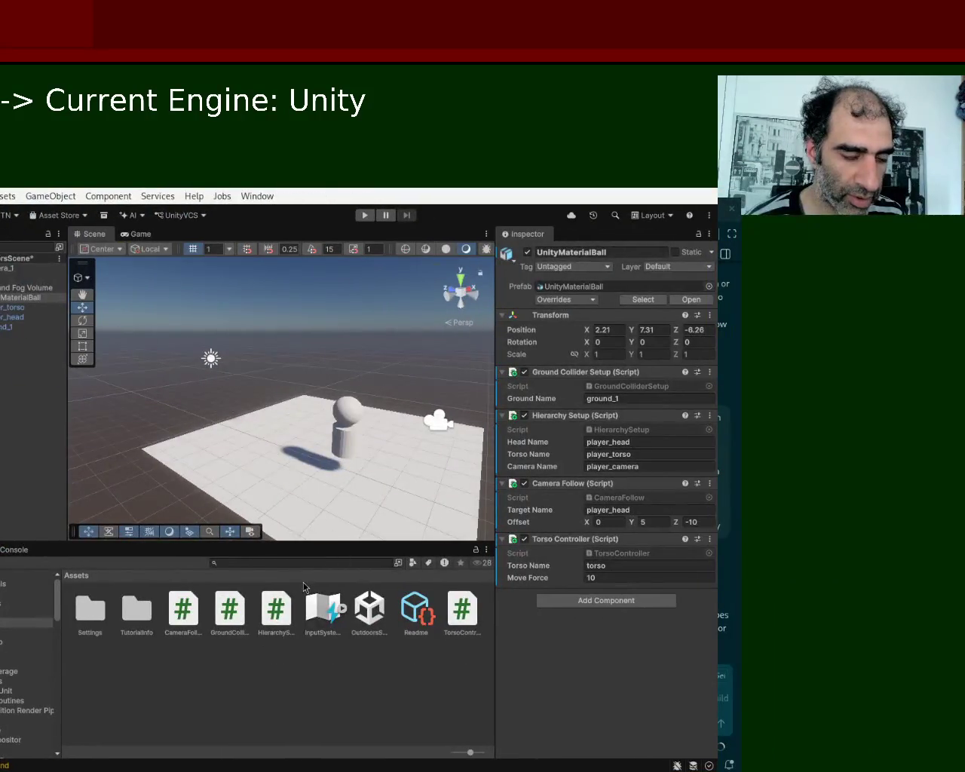
pyautogui.click(374, 215)
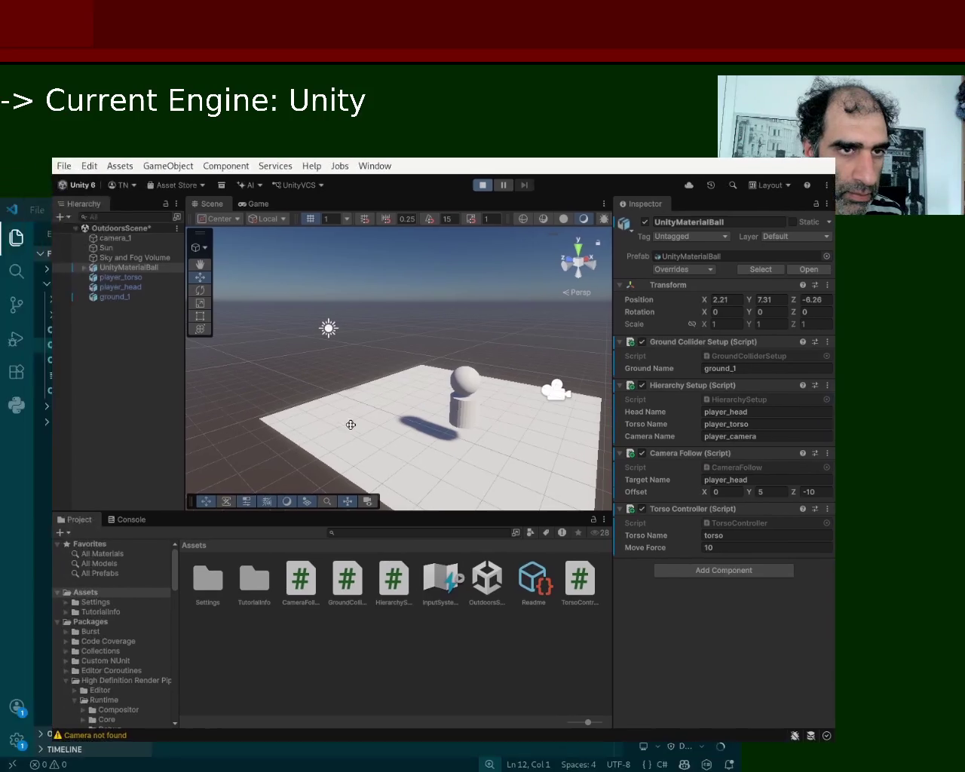
pyautogui.moveTo(351, 425); pyautogui.dragTo(322, 425)
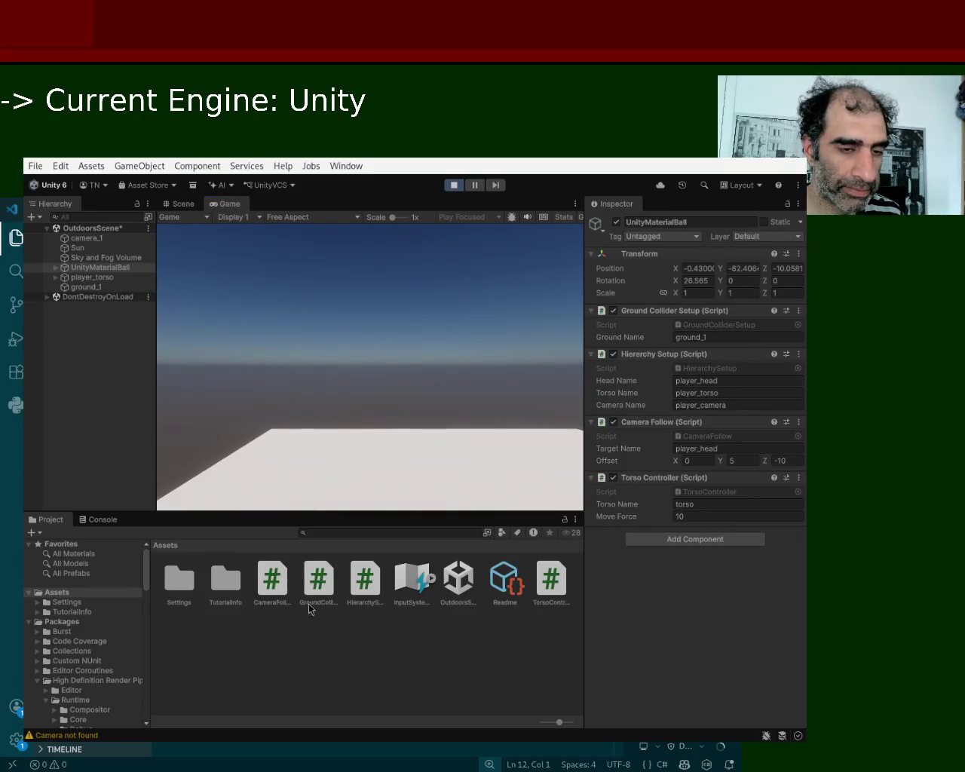
pyautogui.hotkey('alt', 'Tab')
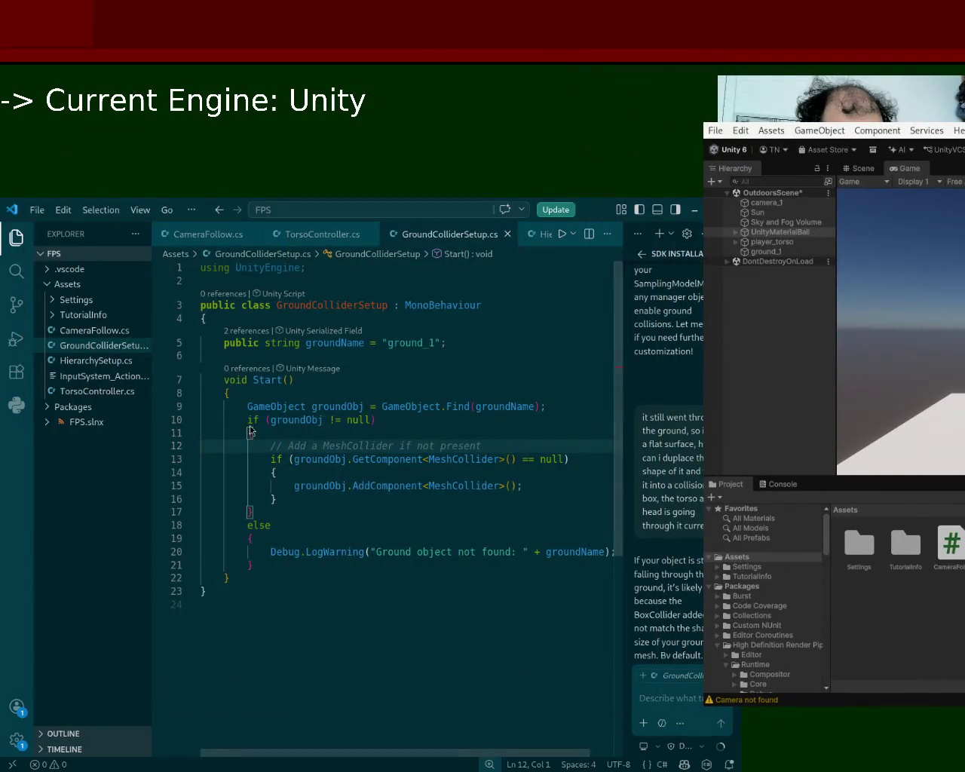
pyautogui.moveTo(902, 517); pyautogui.dragTo(585, 456)
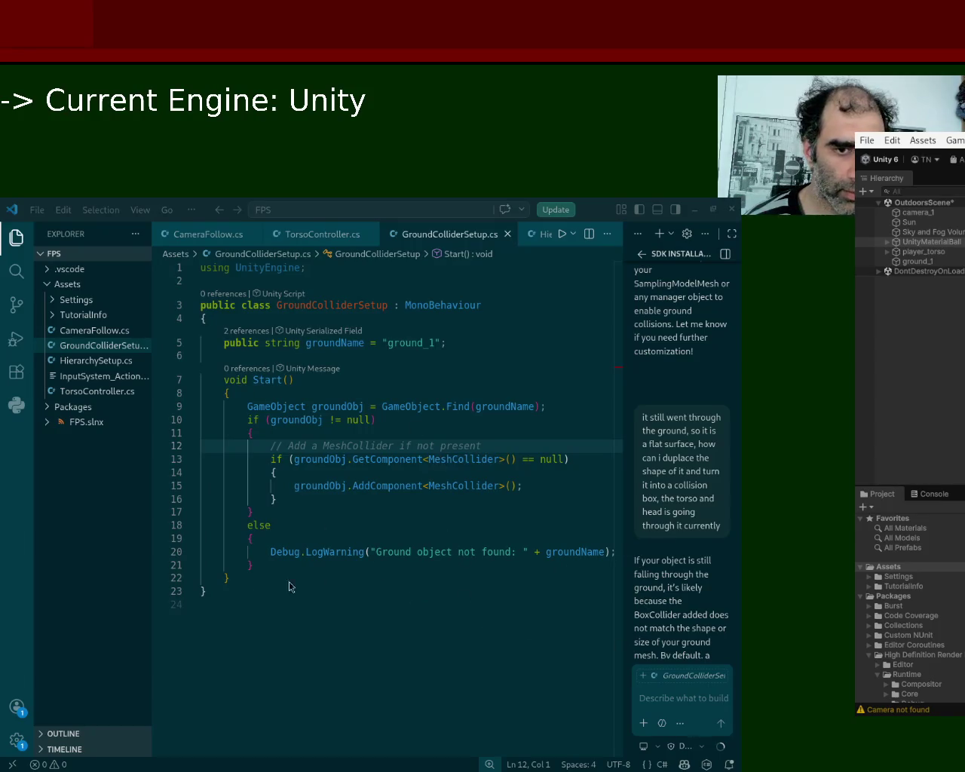
pyautogui.click(675, 698)
# Ask whether the ground can get collisions manually via the Everything option instead of Static
pyautogui.click(676, 698)
pyautogui.write('can i give th')
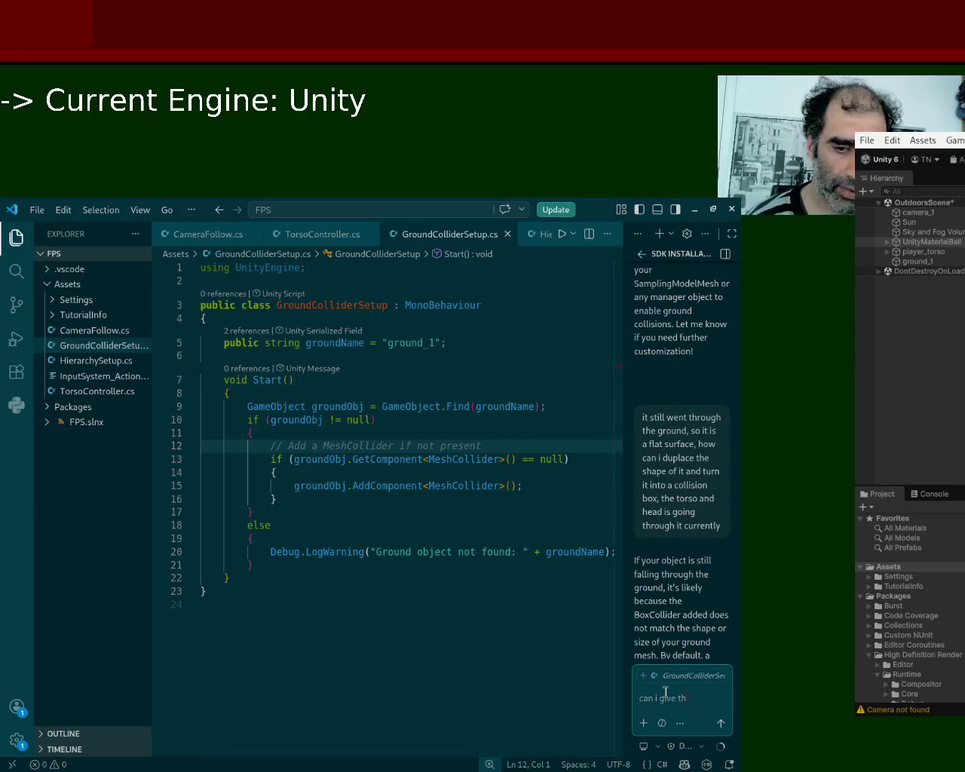
pyautogui.write('e ground a property')
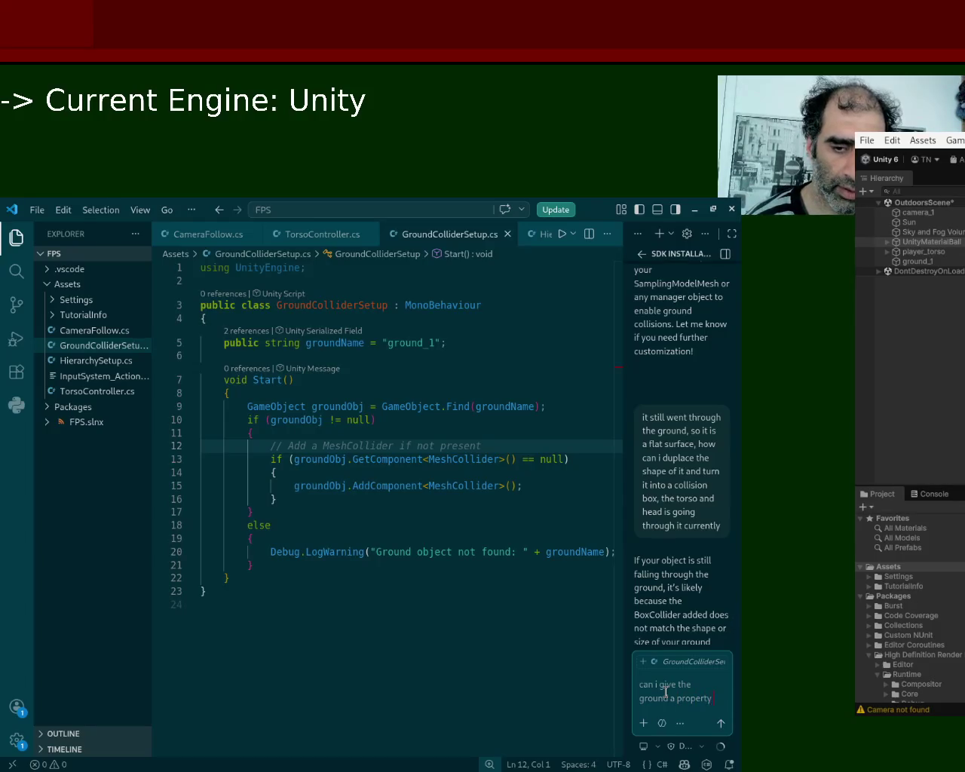
pyautogui.write(' manually')
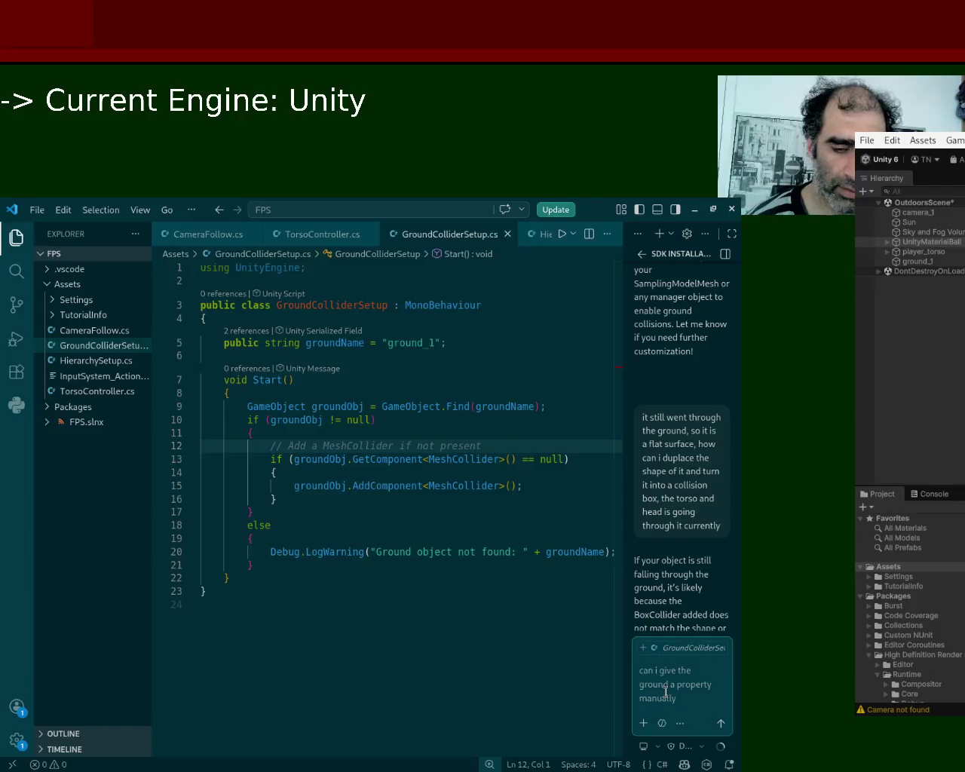
pyautogui.write(", there's an")
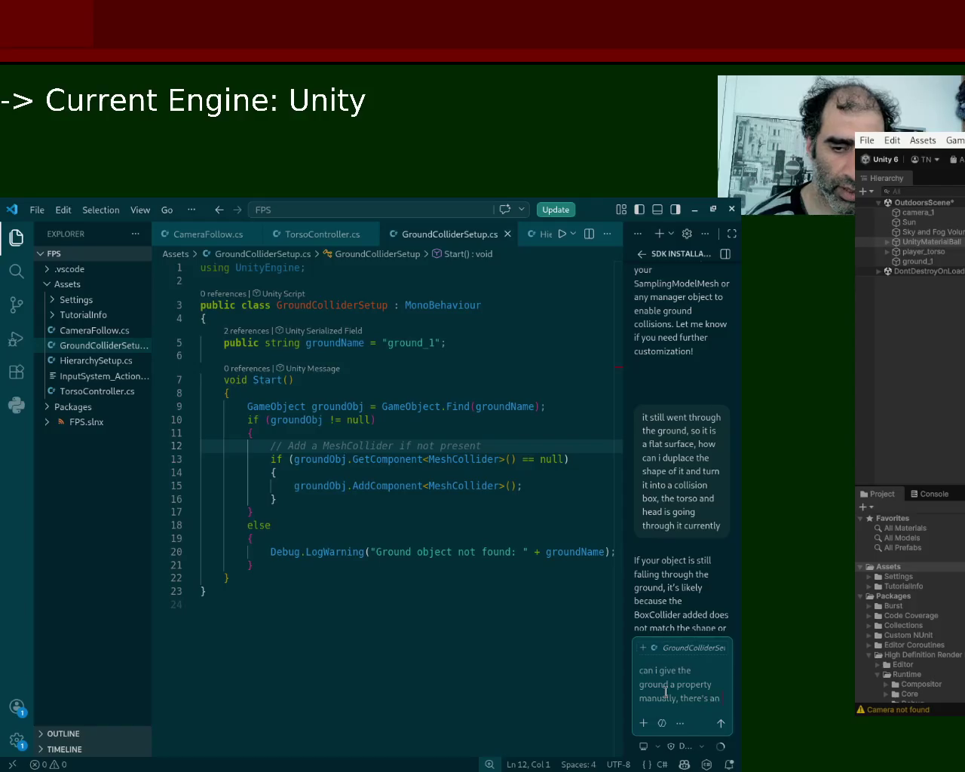
pyautogui.write(' option named')
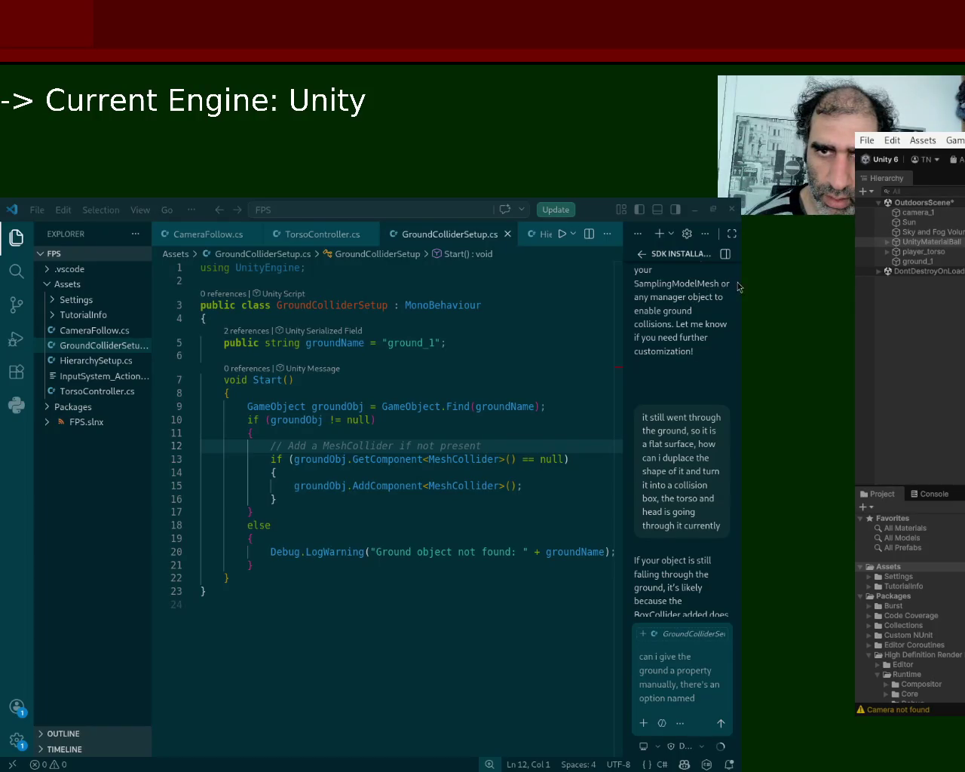
pyautogui.click(709, 704)
pyautogui.write('evertything')
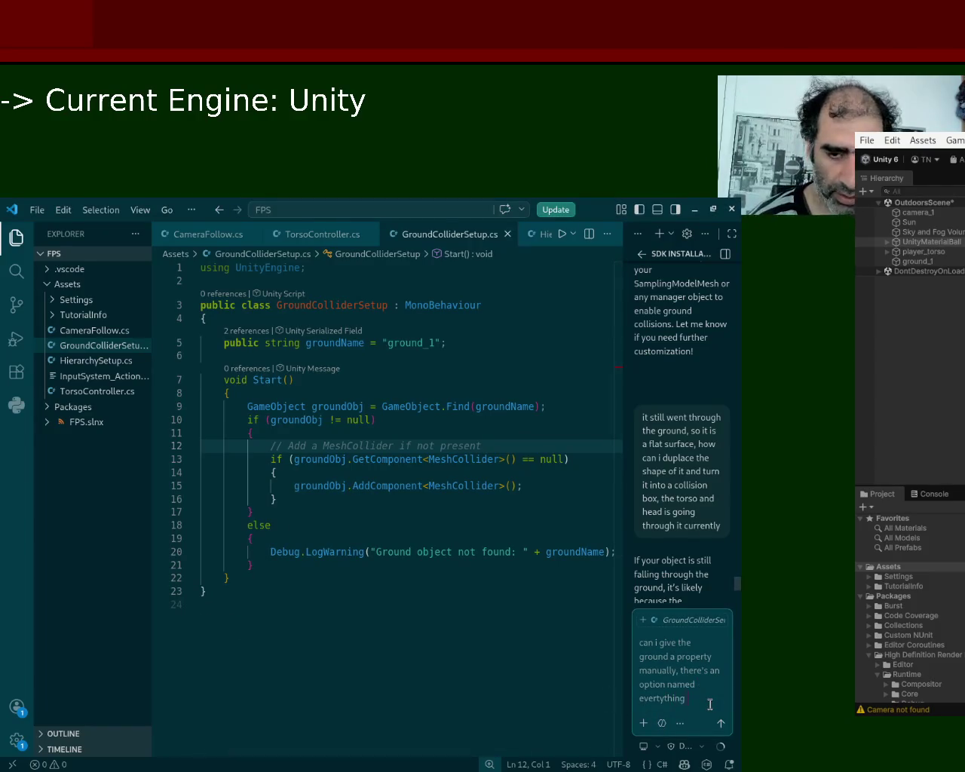
pyautogui.press('BackSpace')
pyautogui.press('BackSpace')
pyautogui.write('ything ins')
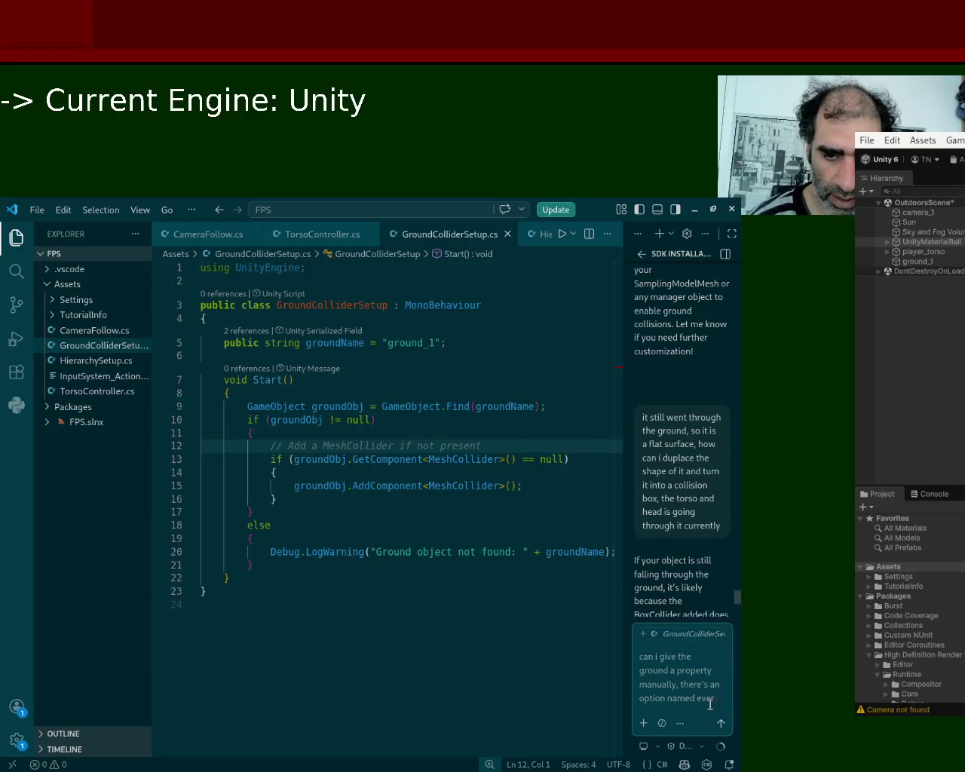
pyautogui.write('tead of static')
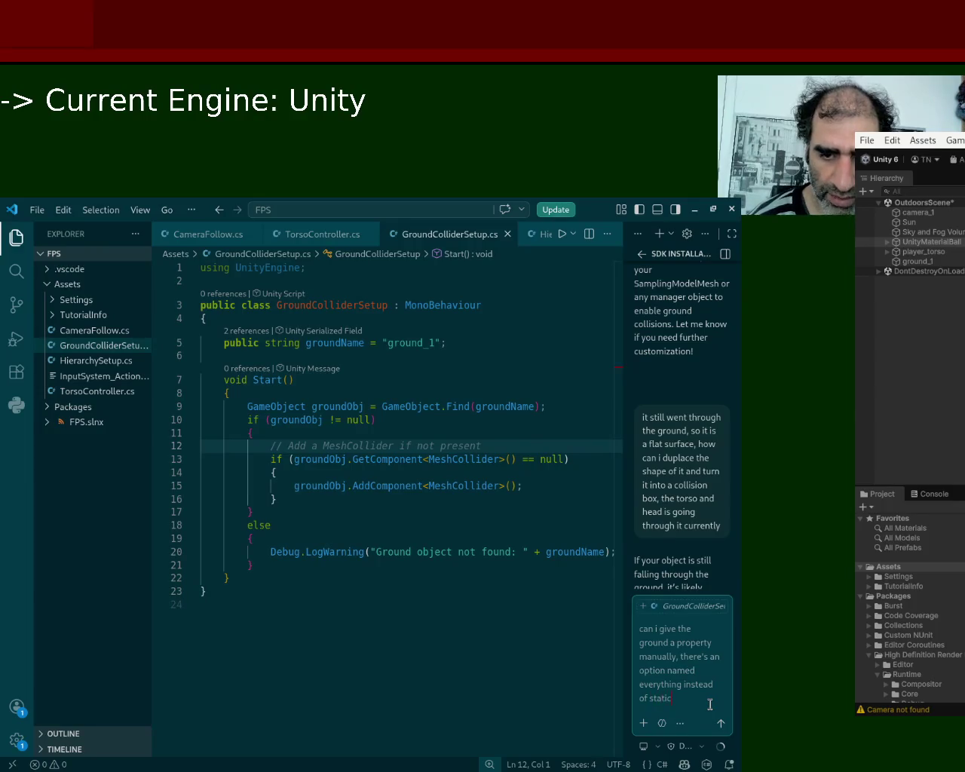
pyautogui.press('Return')
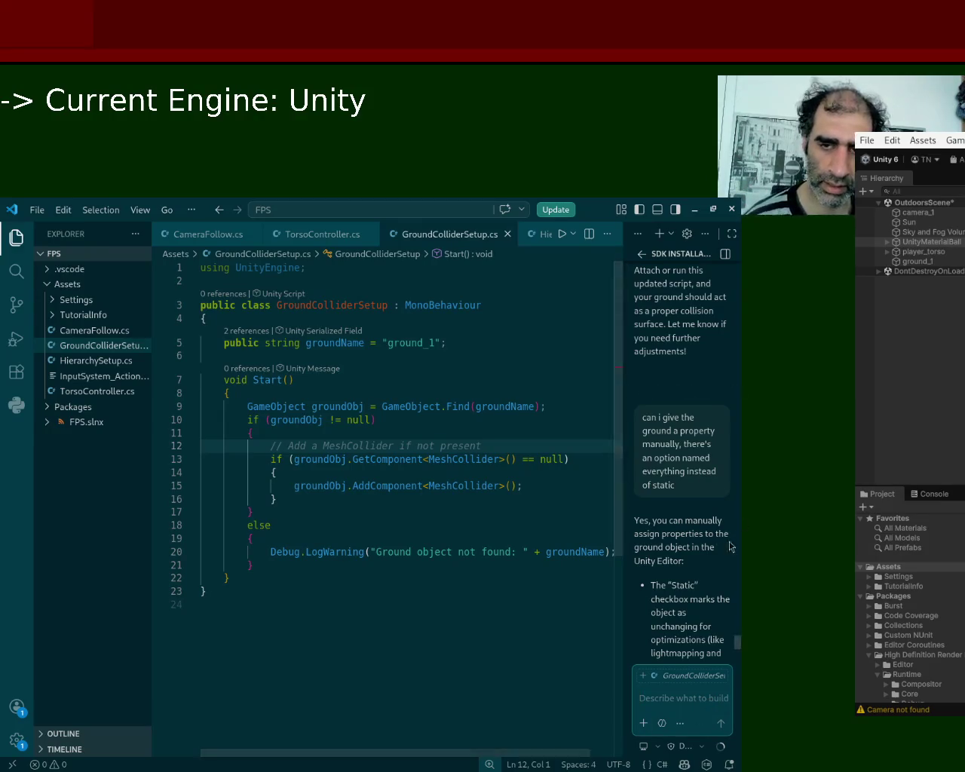
# Read through the assistant's answer and begin typing a follow-up question
pyautogui.scroll(-5, 739, 642)
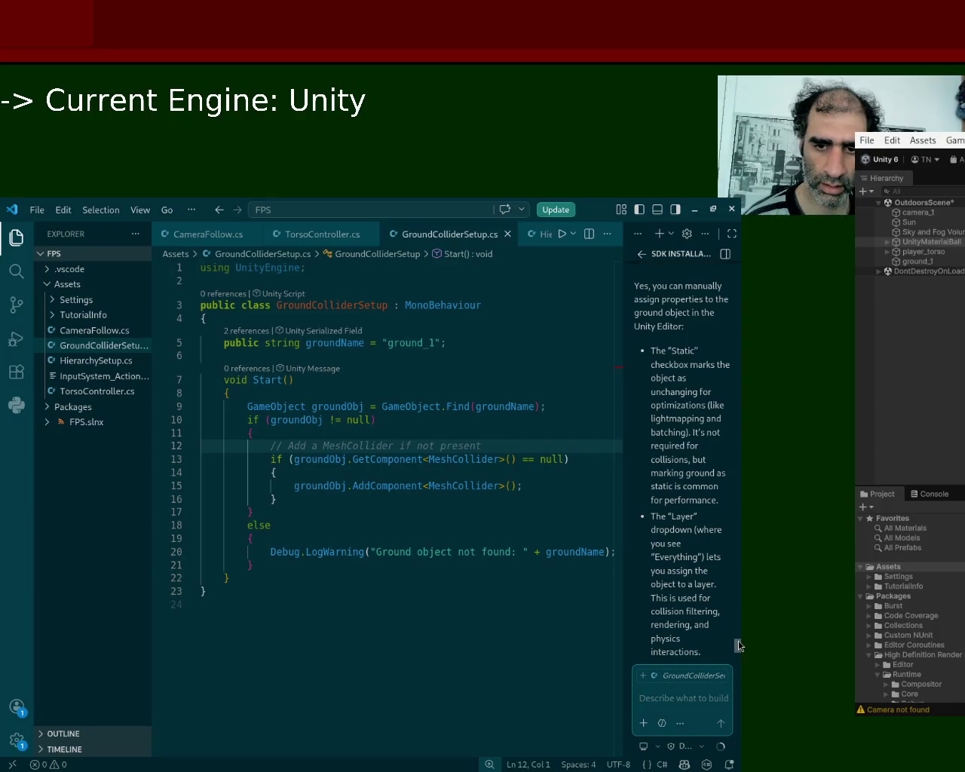
pyautogui.scroll(-5, 738, 645)
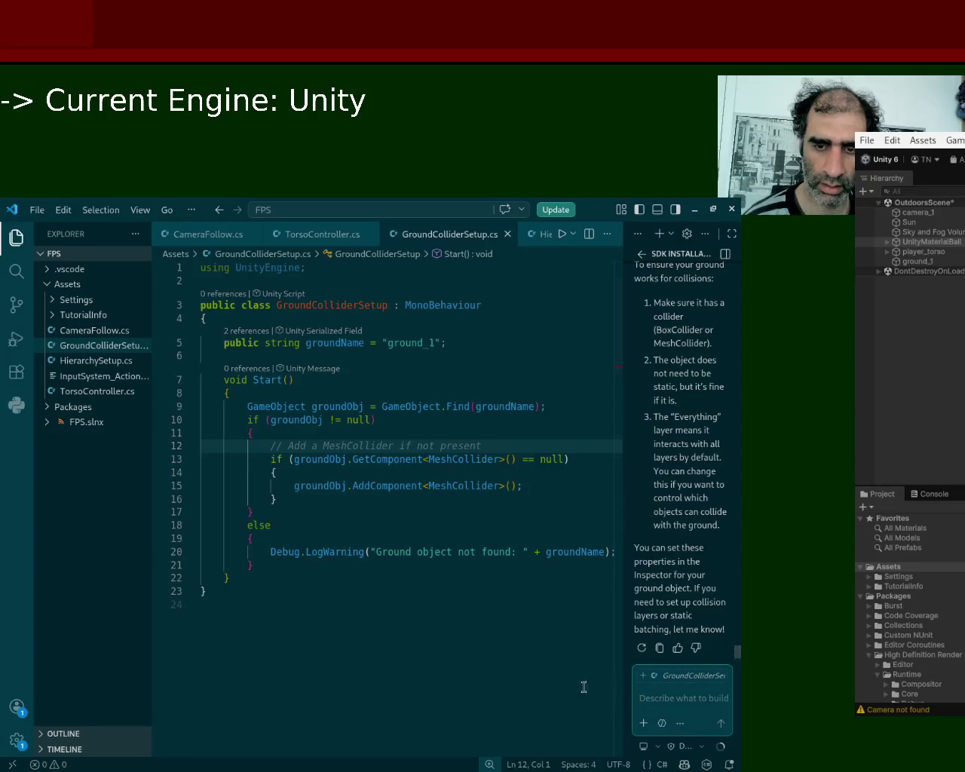
pyautogui.click(670, 694)
pyautogui.write('i')
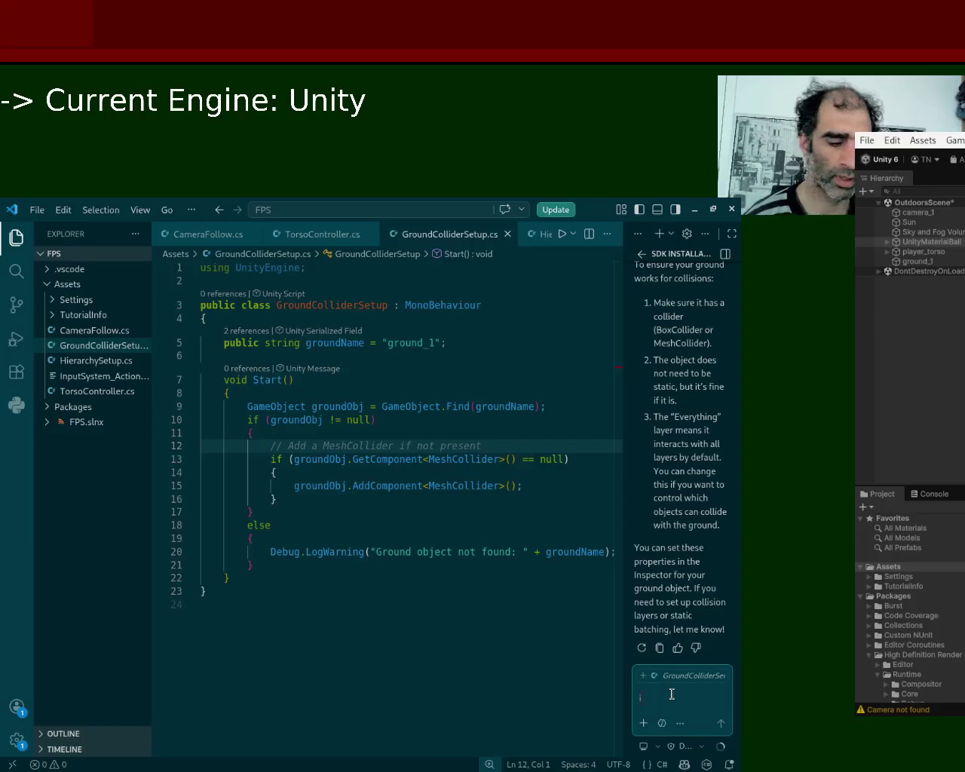
pyautogui.write('his script if')
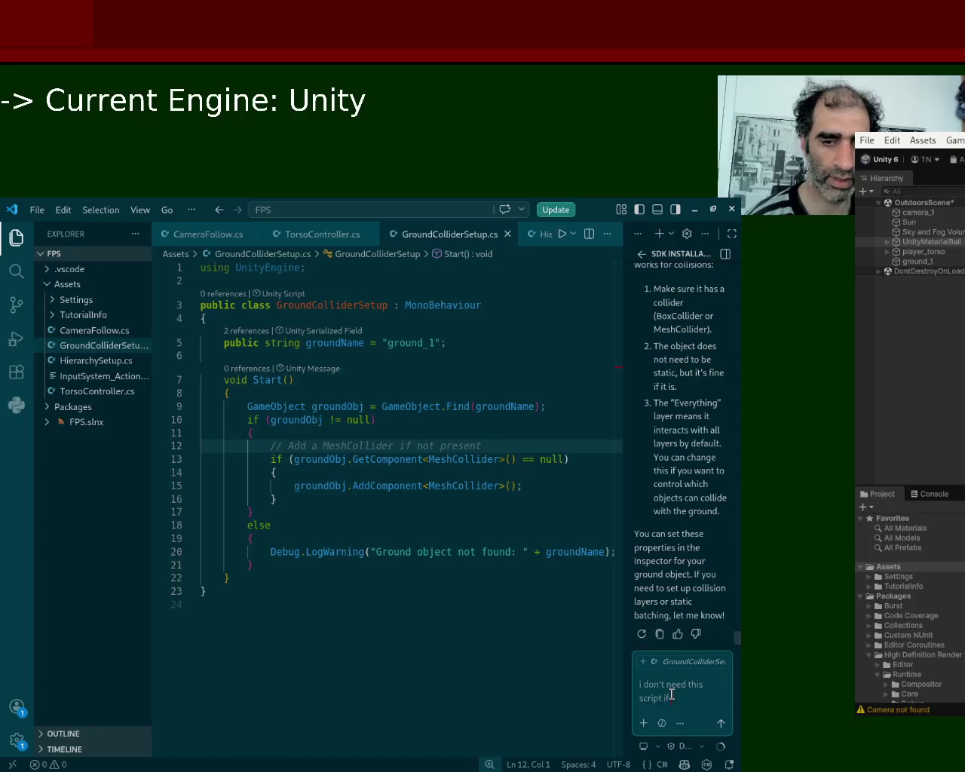
pyautogui.write(' i use that')
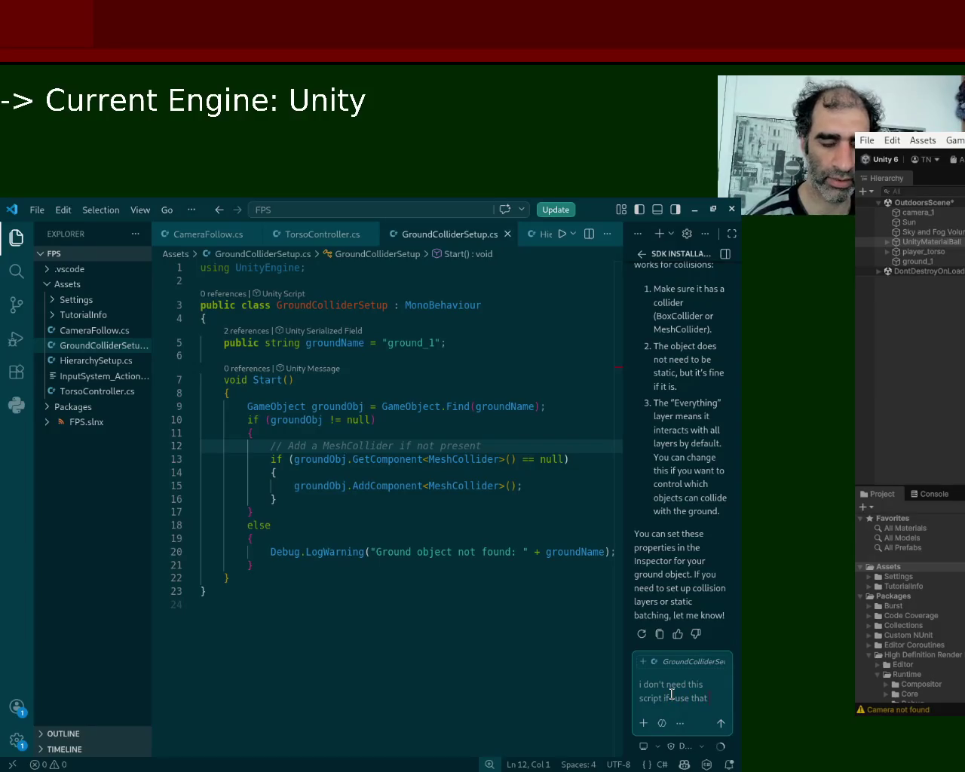
pyautogui.write(' option?')
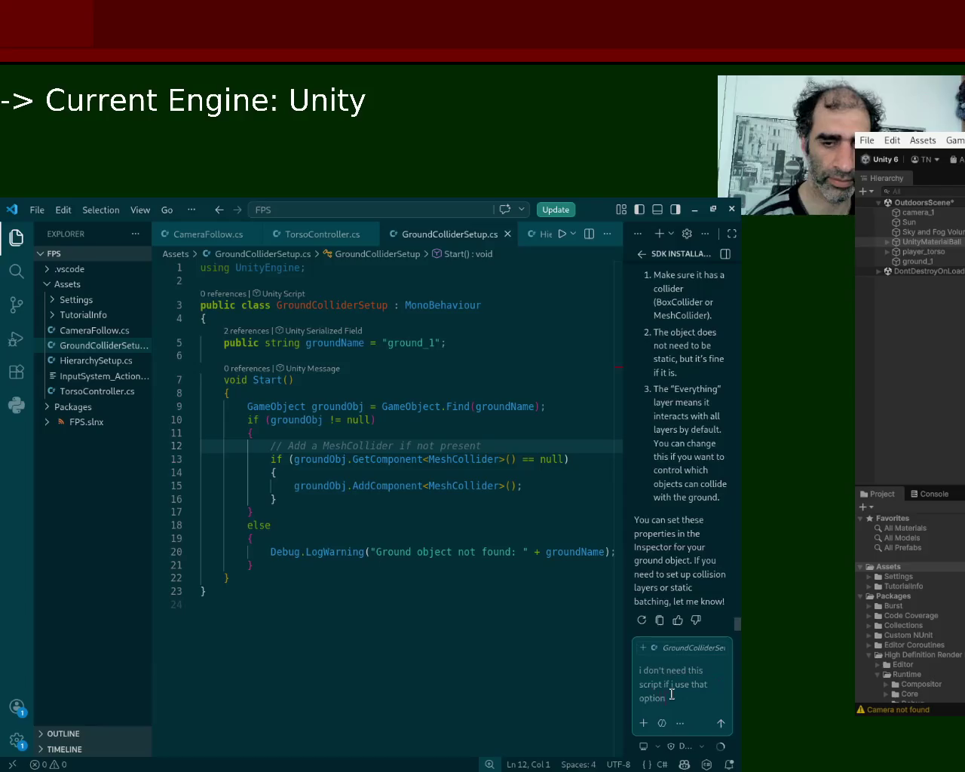
# Send the follow-up about whether the script is still needed, and review the reply
pyautogui.press('Return')
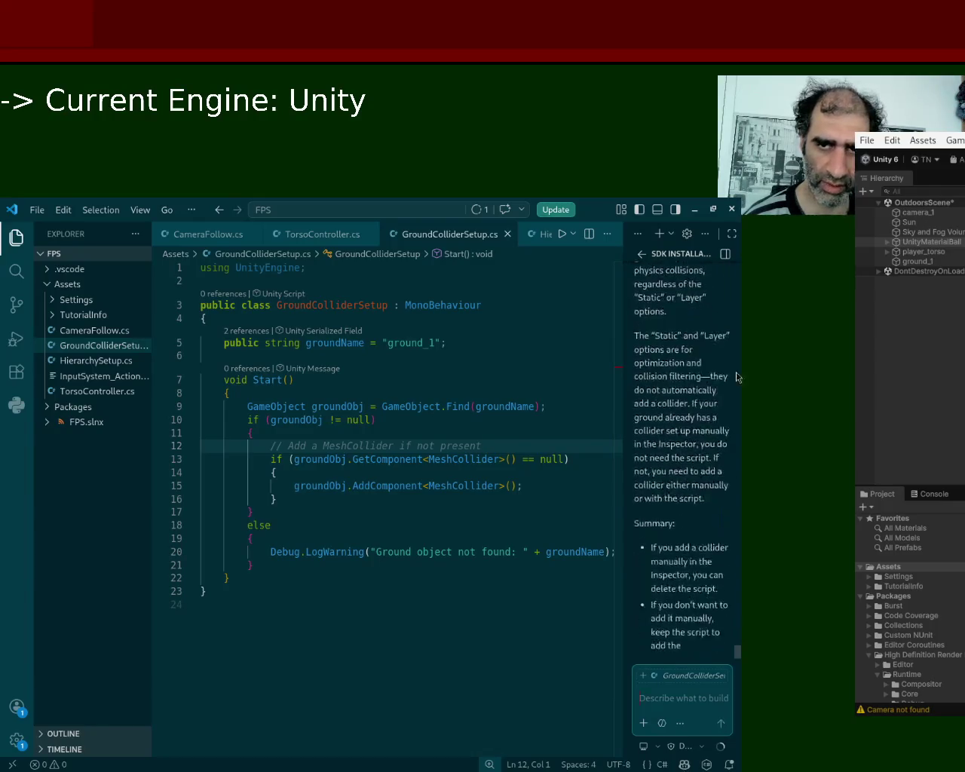
pyautogui.scroll(3, 741, 656)
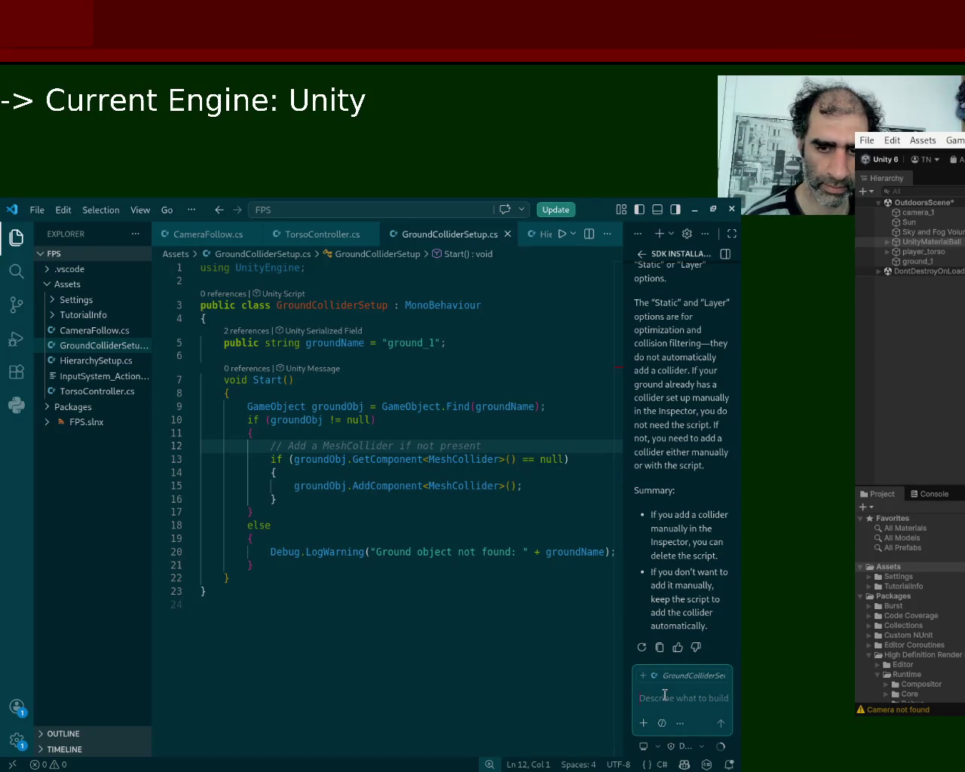
# Ask 'can you make the collider larger', getting a 1.5x-bounds BoxCollider proposal
pyautogui.write('so what does')
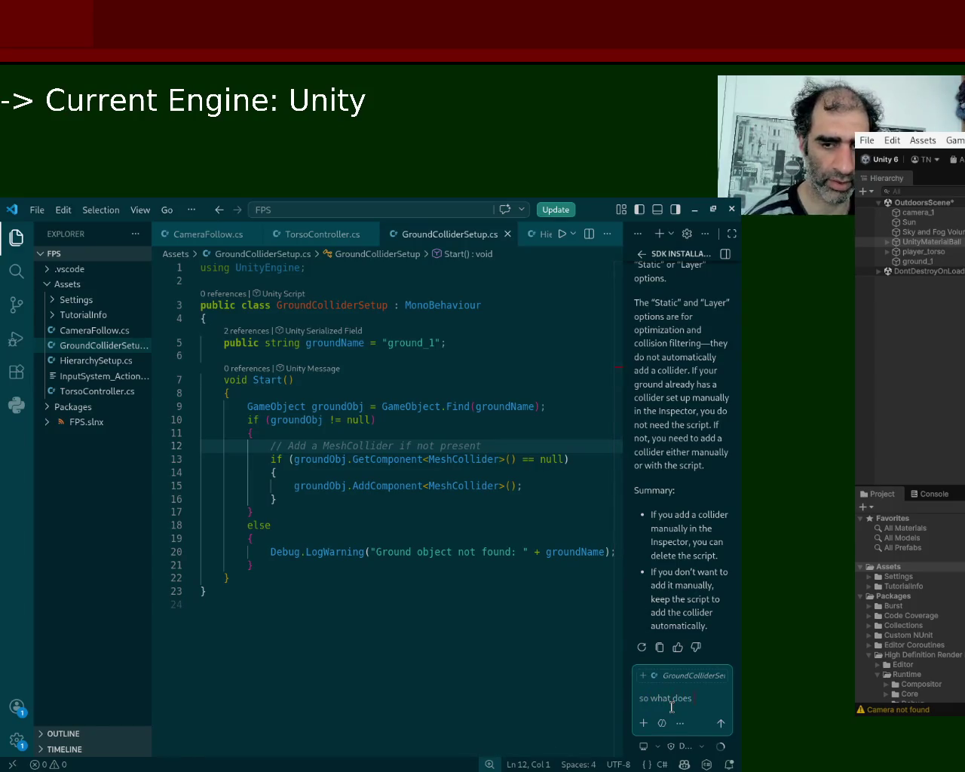
pyautogui.write('can you make the coll')
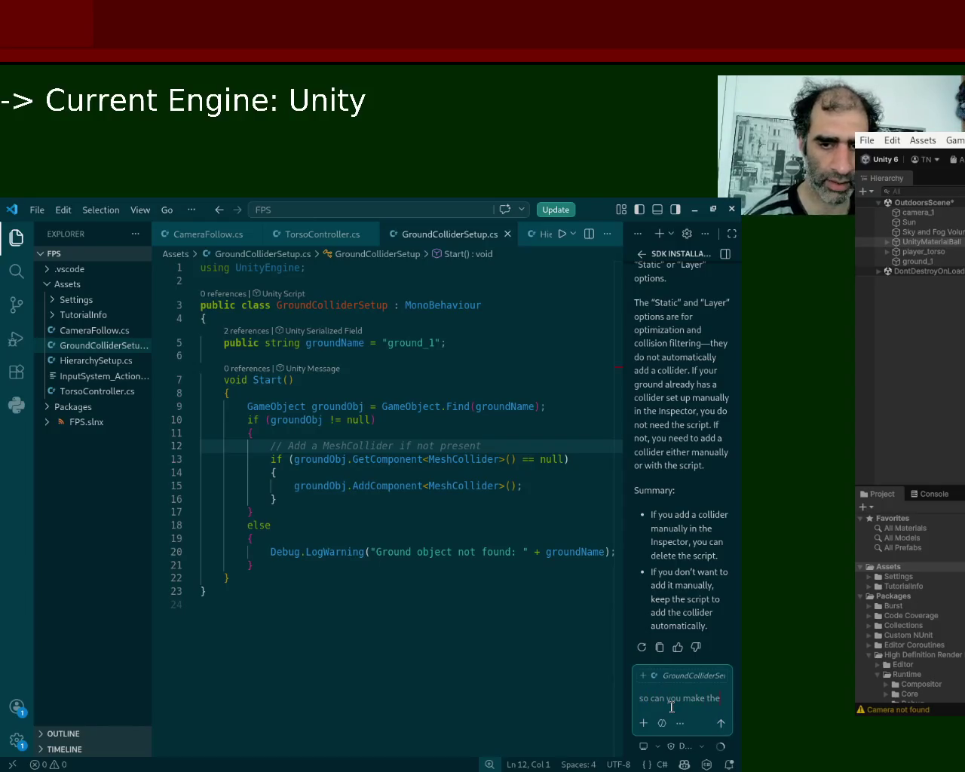
pyautogui.write('ider larger?')
pyautogui.press('Return')
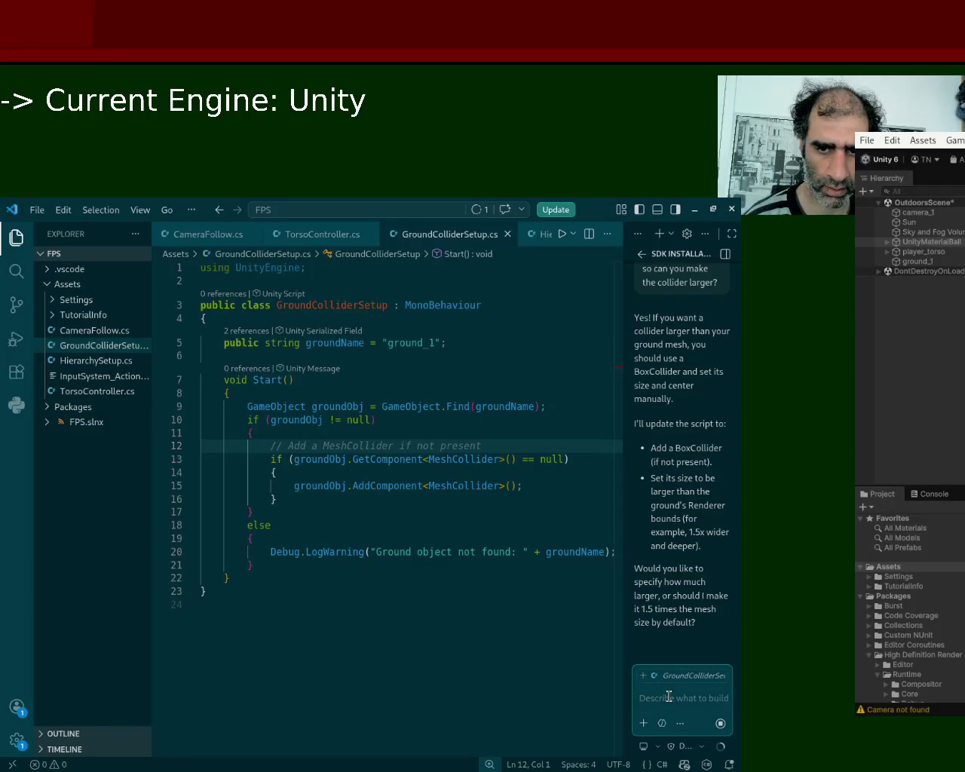
pyautogui.write('isn')
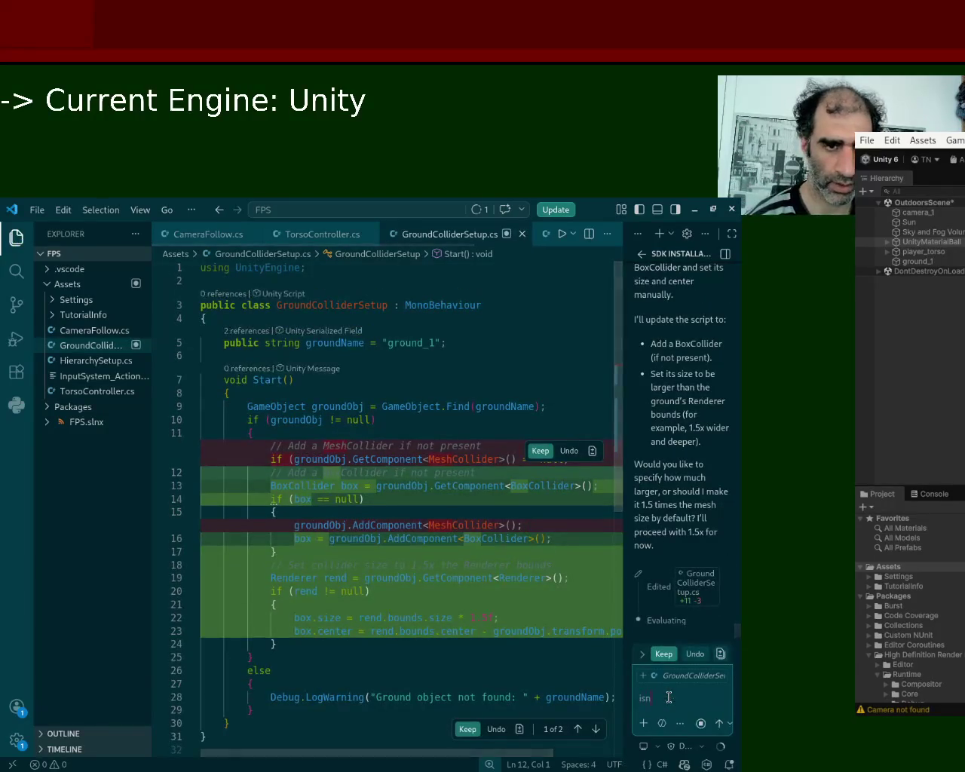
pyautogui.write("'t the collider o")
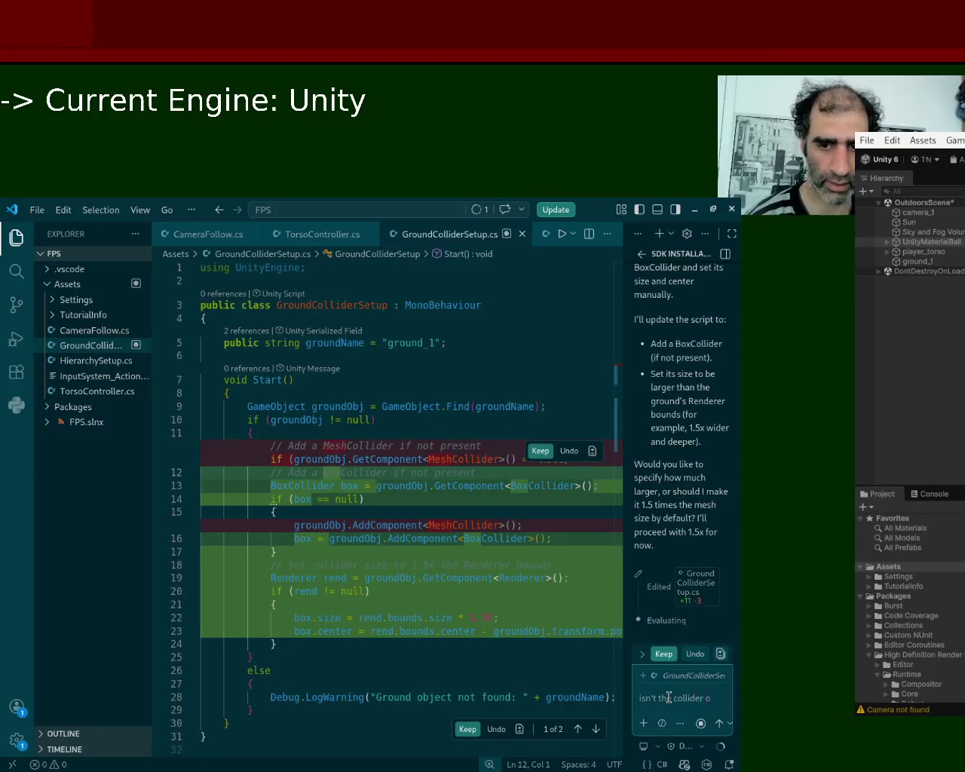
pyautogui.write('f the same shape as')
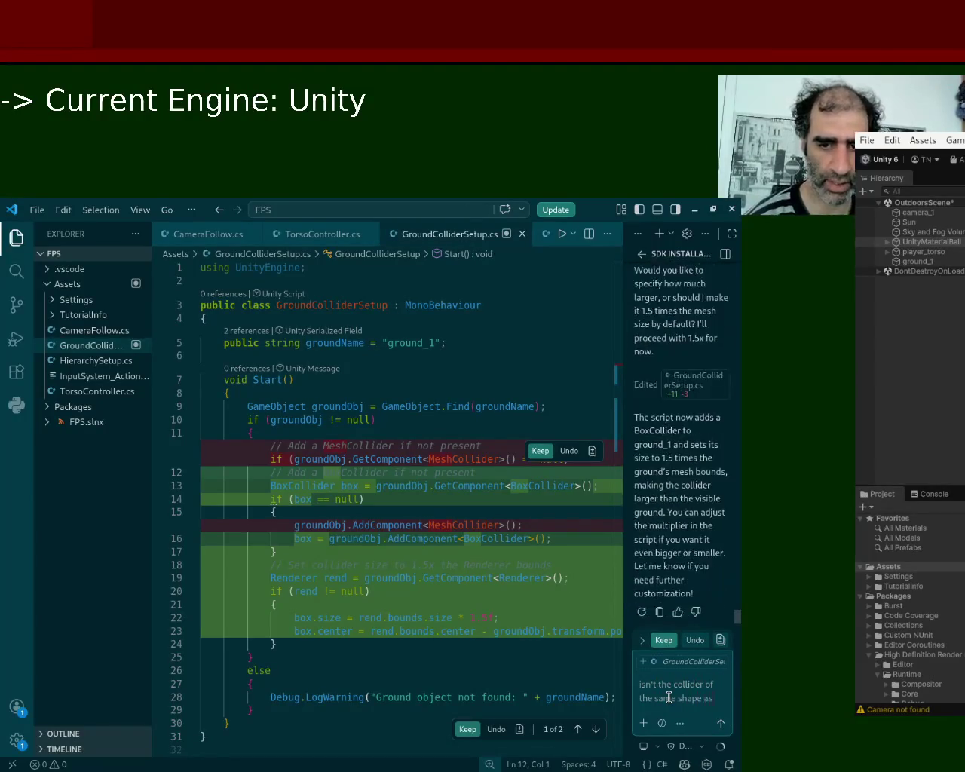
pyautogui.write(' the object ists')
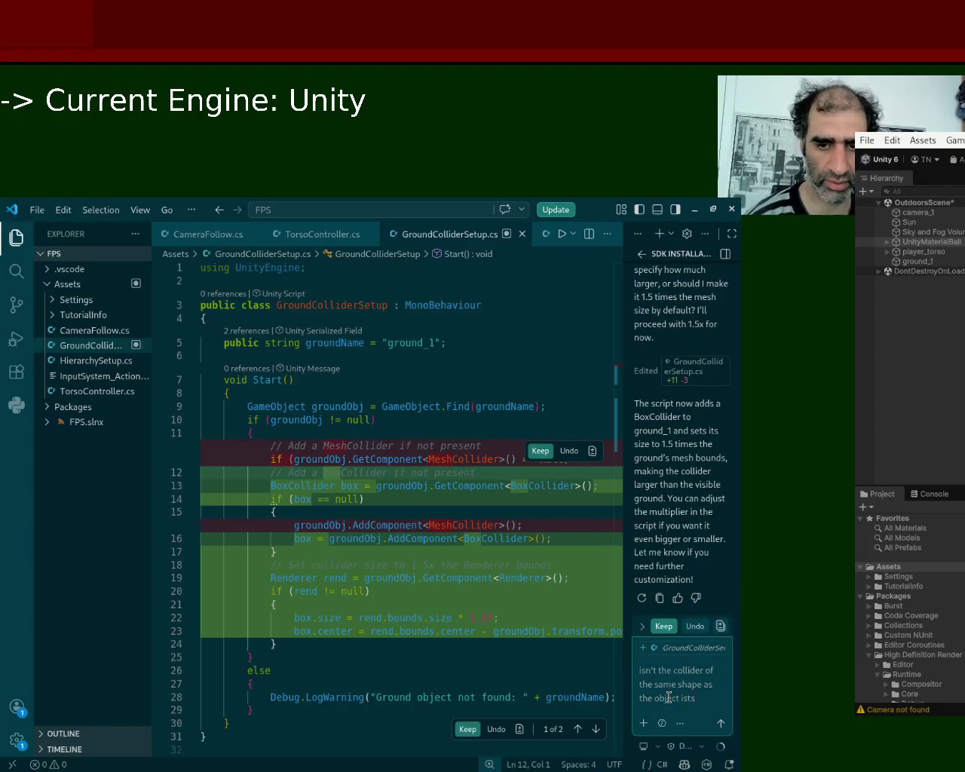
# Reword the drafted question so it begins 'doesn't the collider' and fix its typos
pyautogui.press('BackSpace')
pyautogui.press('BackSpace')
pyautogui.press('BackSpace')
pyautogui.write('?')
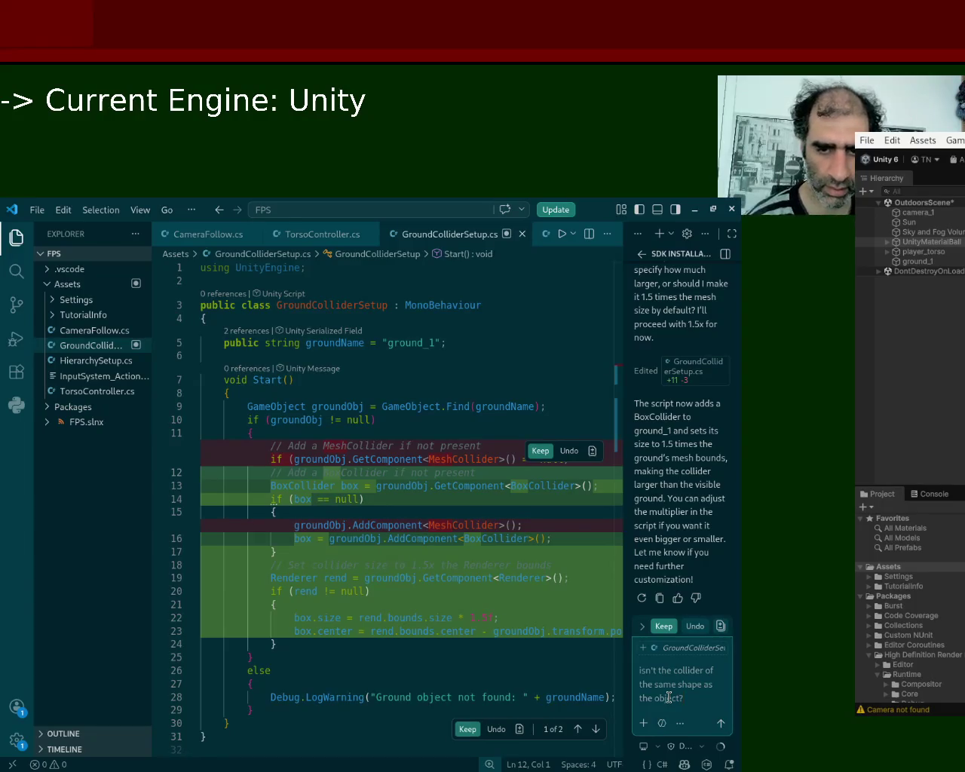
pyautogui.press('BackSpace')
pyautogui.press('BackSpace')
pyautogui.press('BackSpace')
pyautogui.press('Delete')
pyautogui.press('Delete')
pyautogui.write('dp')
pyautogui.press('BackSpace')
pyautogui.write("oesn't")
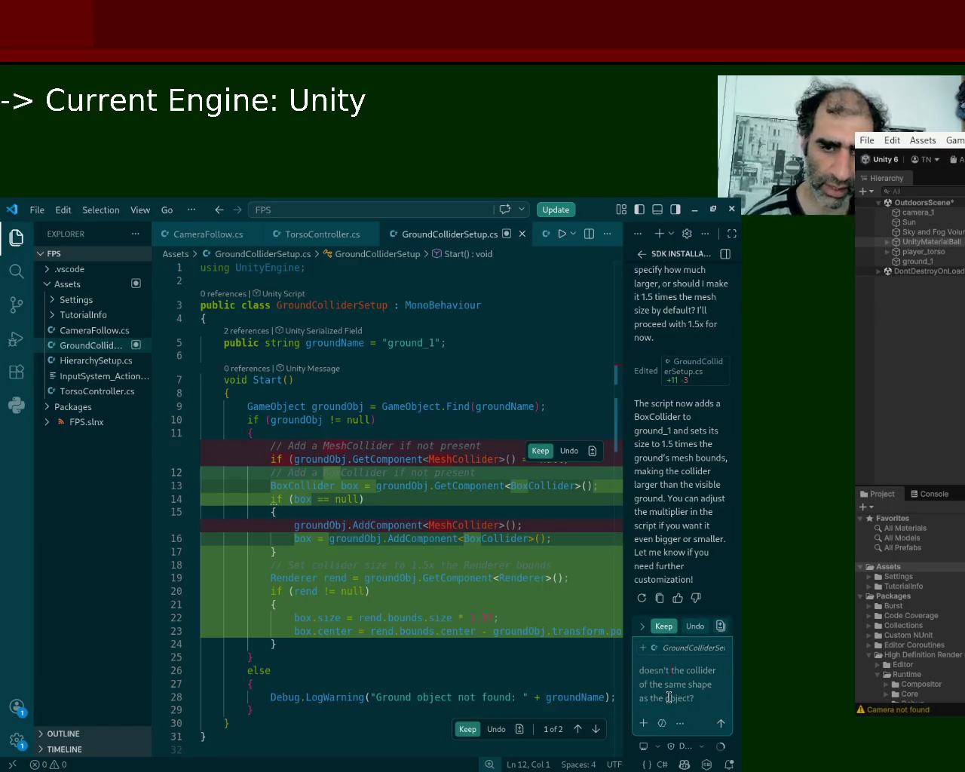
pyautogui.press('BackSpace')
pyautogui.press('BackSpace')
pyautogui.write('have')
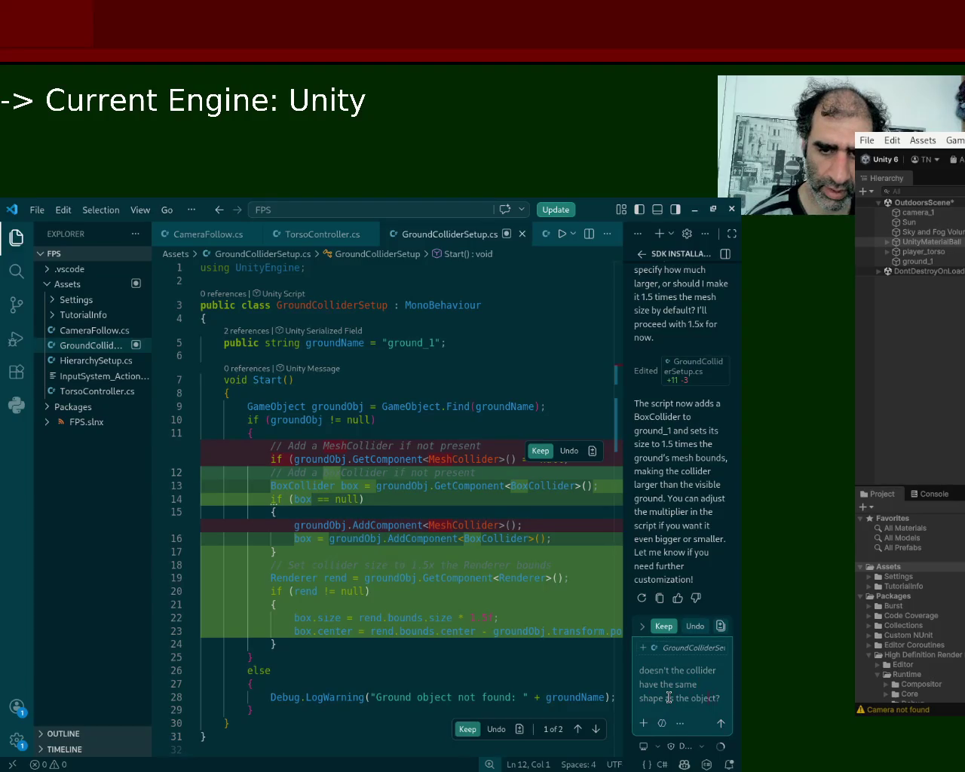
pyautogui.write(' the sa')
pyautogui.press('BackSpace')
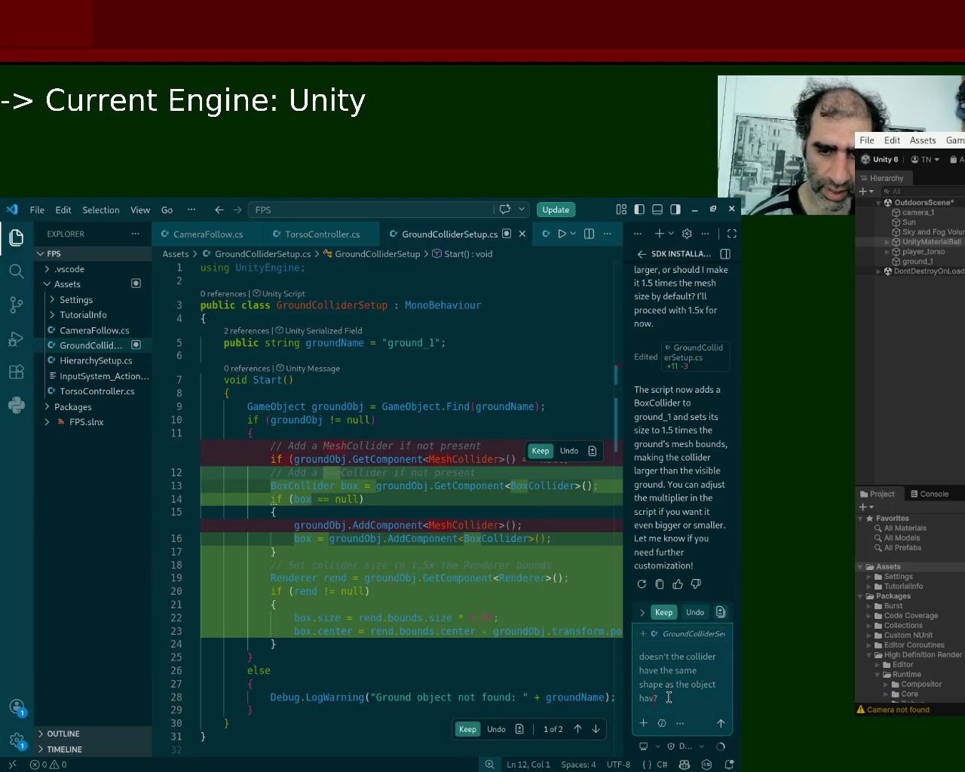
pyautogui.press('BackSpace')
pyautogui.press('BackSpace')
pyautogui.press('BackSpace')
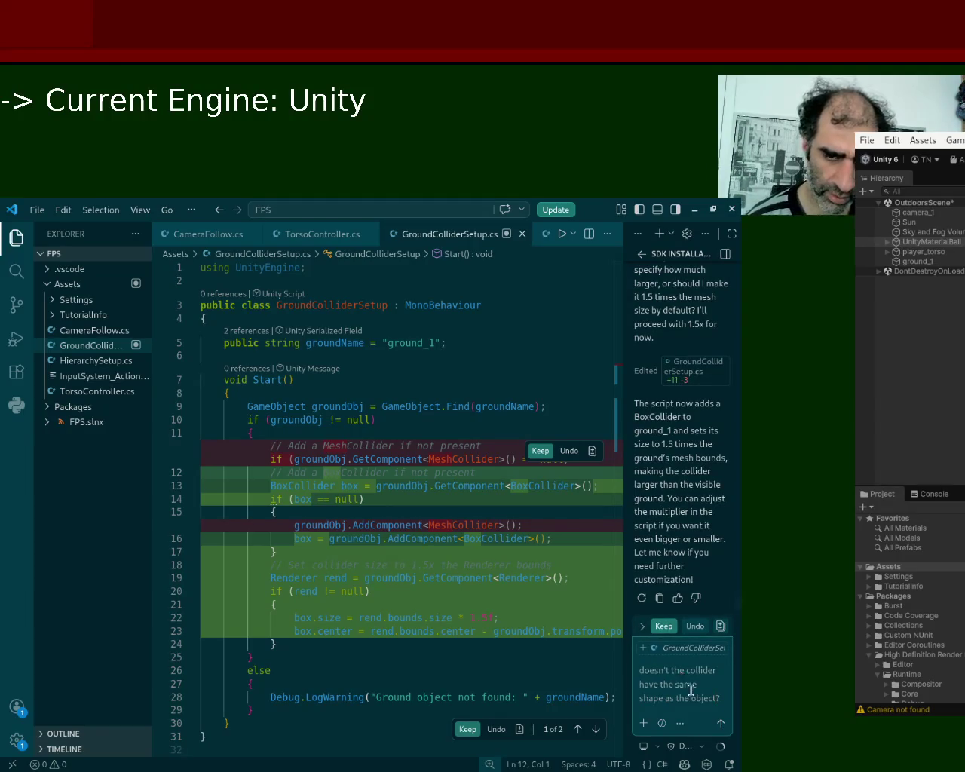
# Finish the question 'doesn't the collider and the object have the same shape??' and send it
pyautogui.moveTo(708, 684); pyautogui.dragTo(635, 684)
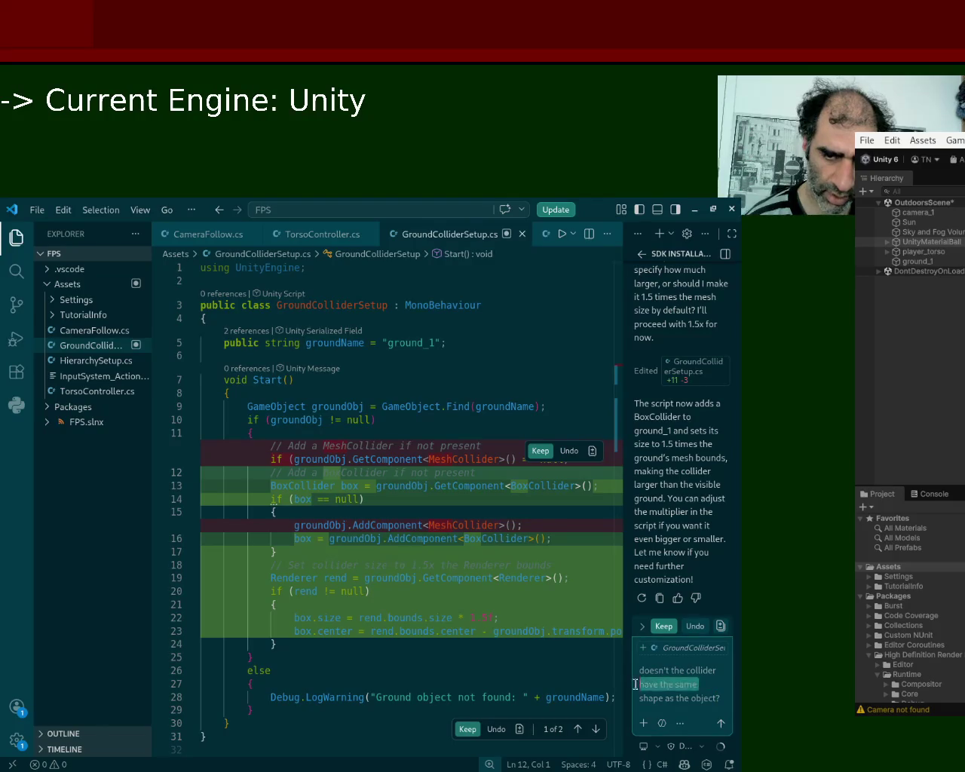
pyautogui.press('BackSpace')
pyautogui.press('Delete')
pyautogui.press('Delete')
pyautogui.press('Delete')
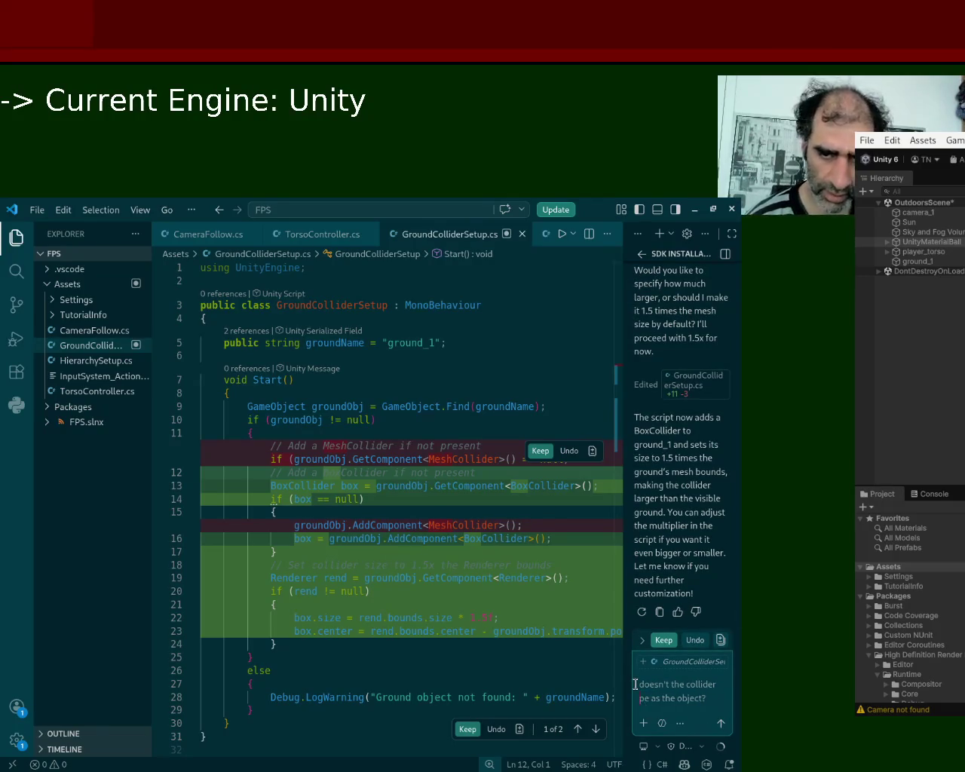
pyautogui.press('Delete')
pyautogui.press('Delete')
pyautogui.press('Delete')
pyautogui.write('an')
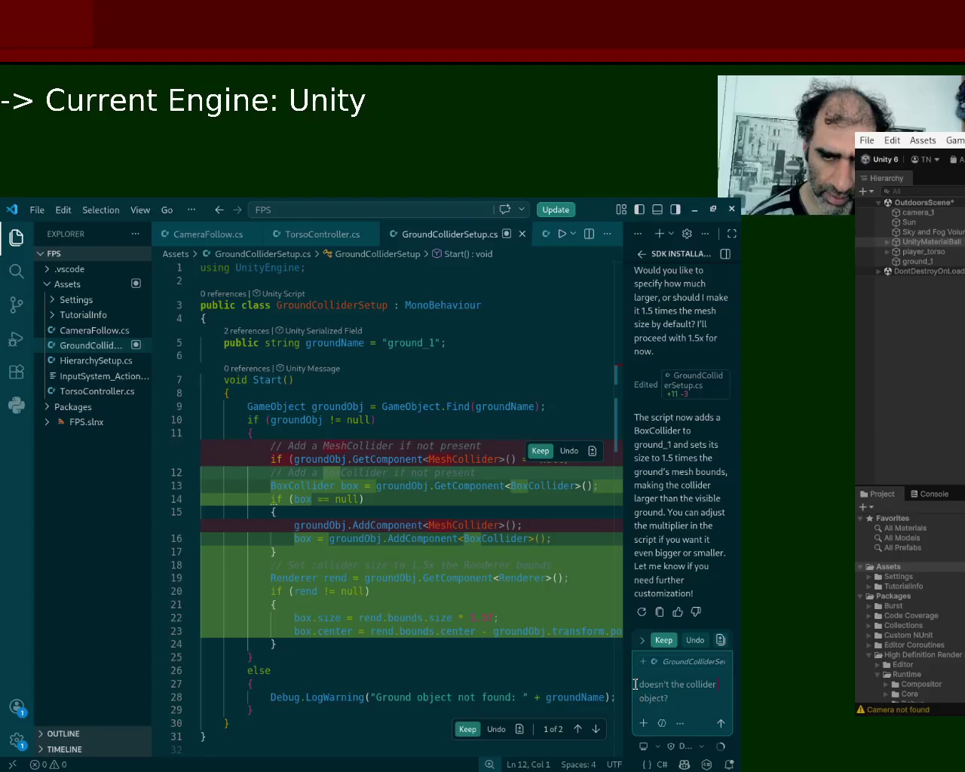
pyautogui.write('d the')
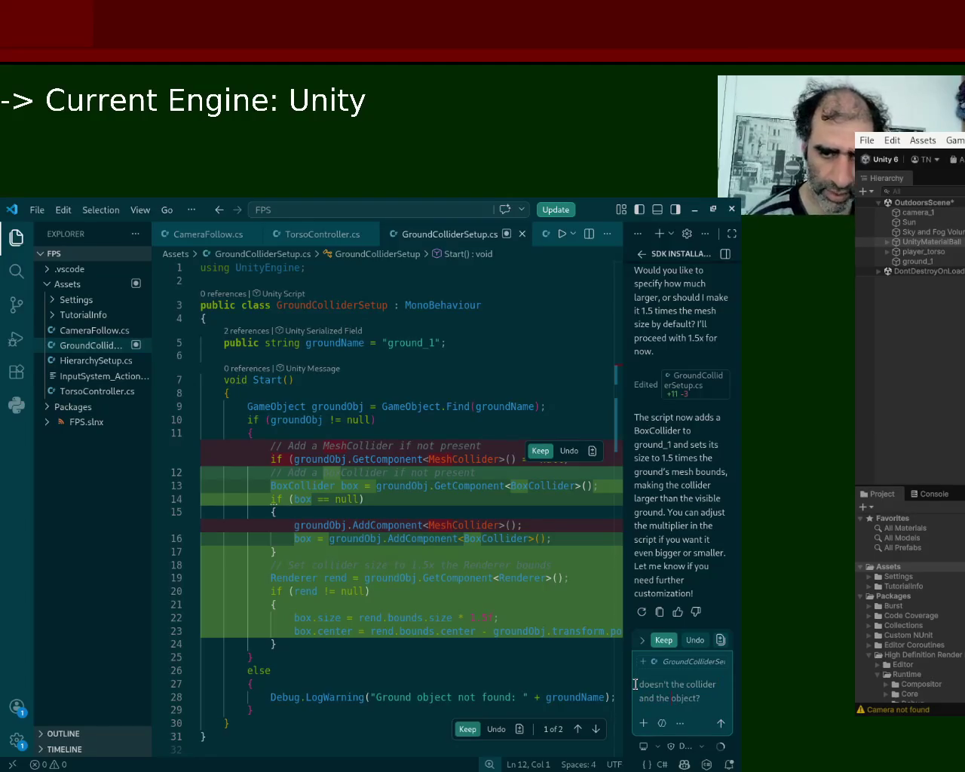
pyautogui.write(' object have the same sha')
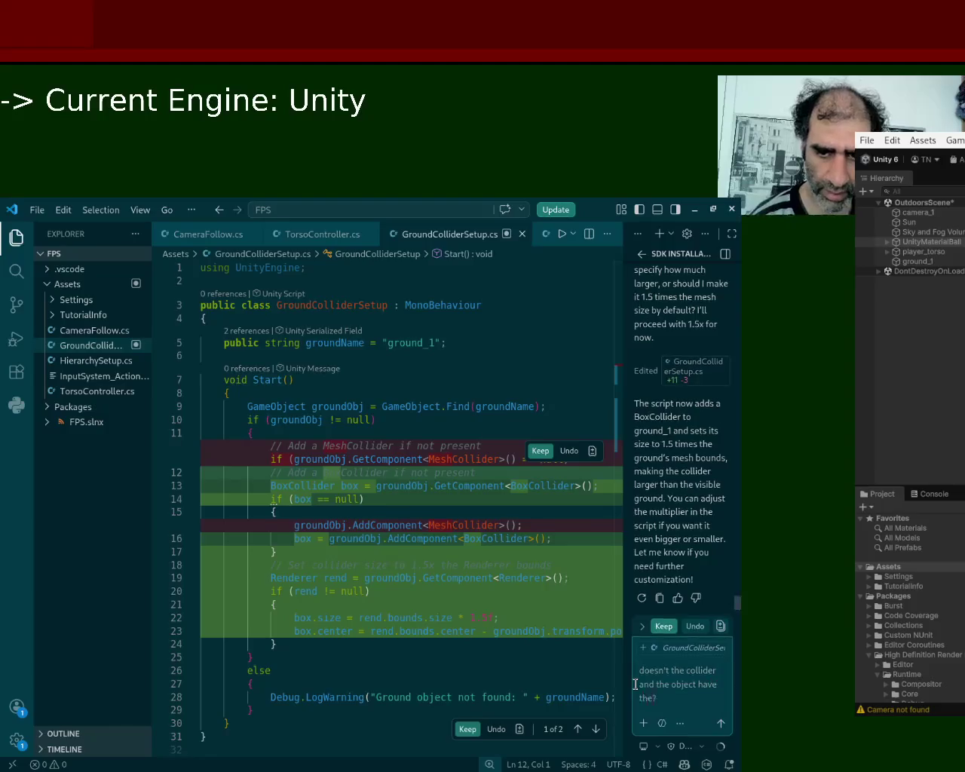
pyautogui.write('pe')
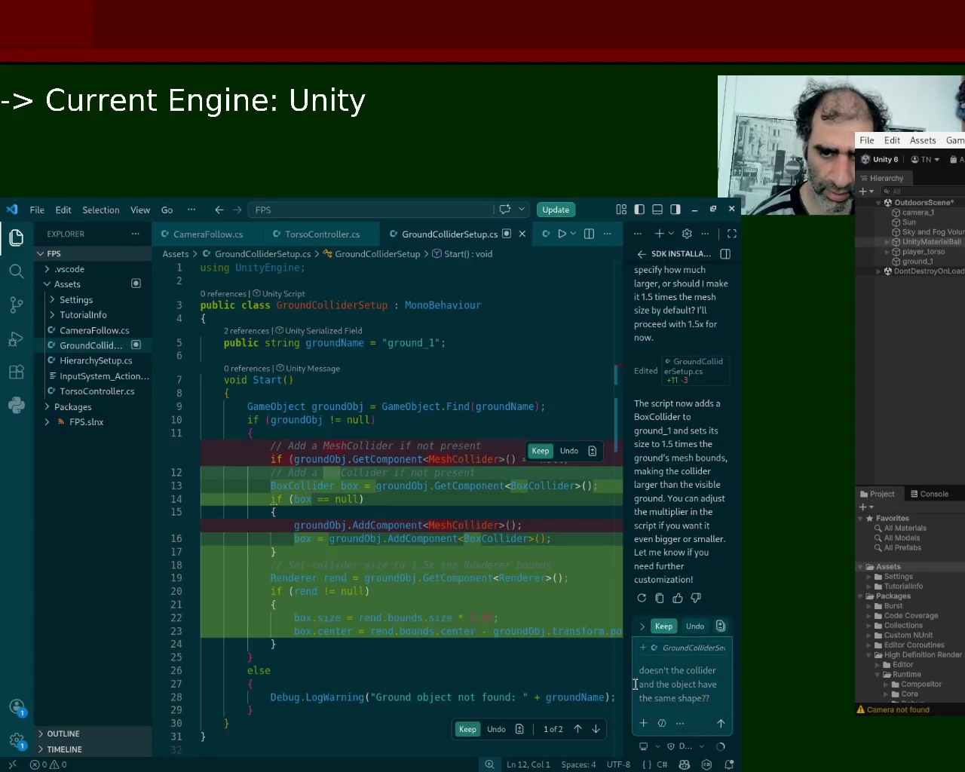
pyautogui.press('Return')
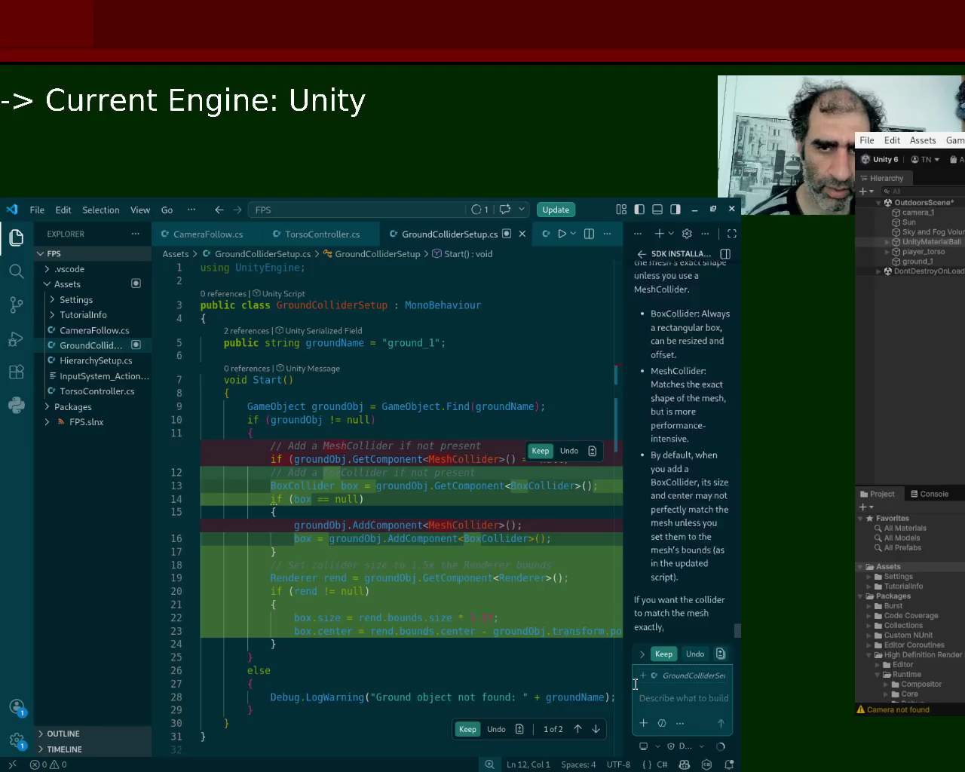
# Tell Copilot 'but can you do that' and 'do that', then accept its MeshCollider edits
pyautogui.write('but can you do that')
pyautogui.press('Return')
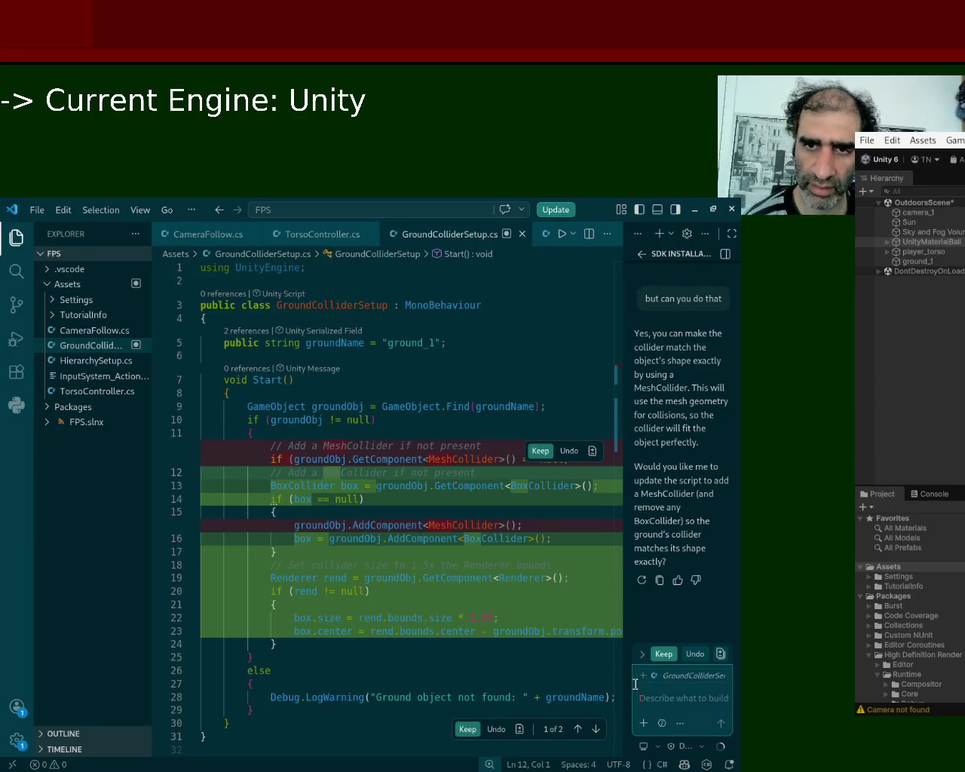
pyautogui.write('do that')
pyautogui.press('Return')
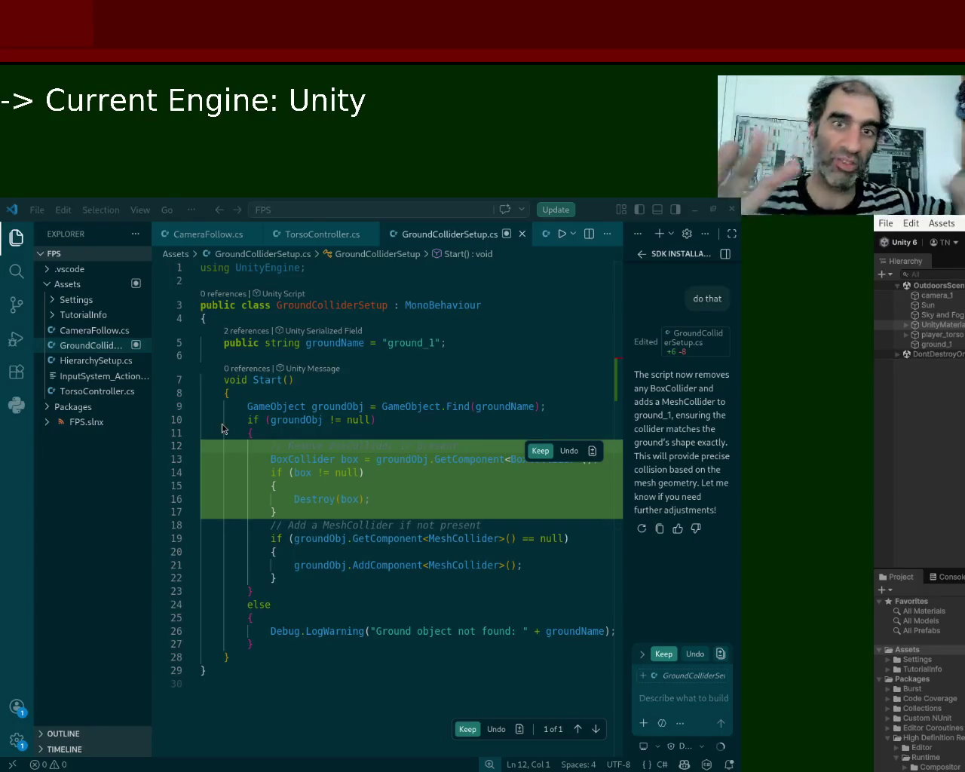
pyautogui.click(540, 450)
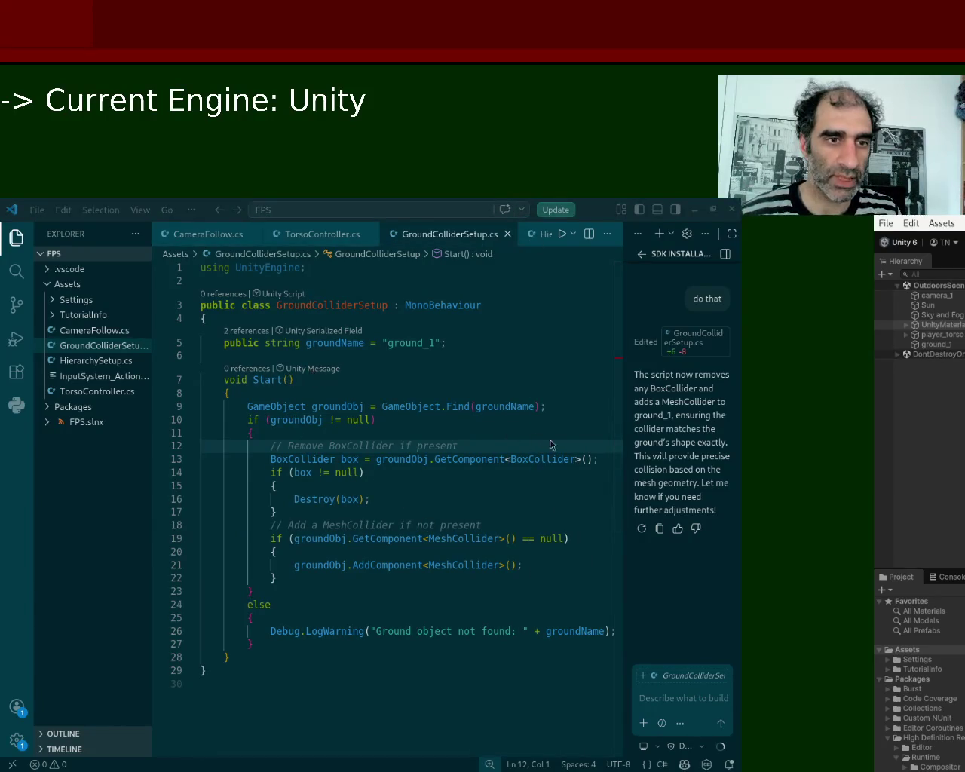
# Switch from Visual Studio Code to the running Unity editor
pyautogui.hotkey('alt', 'Tab')
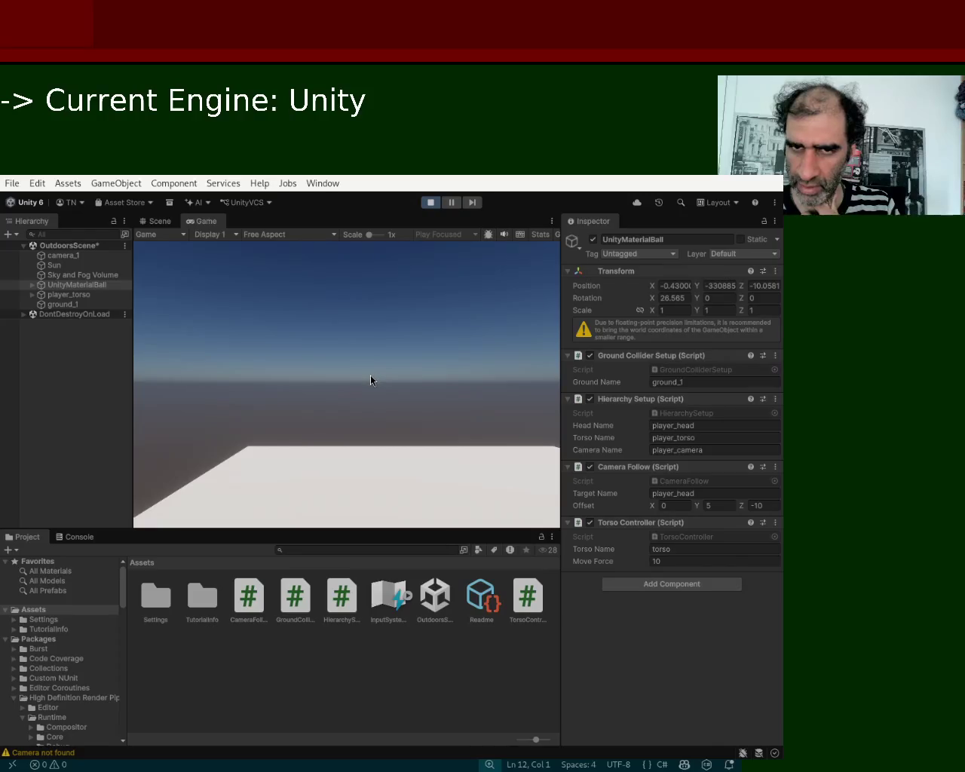
# Stop and replay the scene to retest ground collision, then move Unity aside to show VS Code
pyautogui.hotkey('ctrl', 'p')
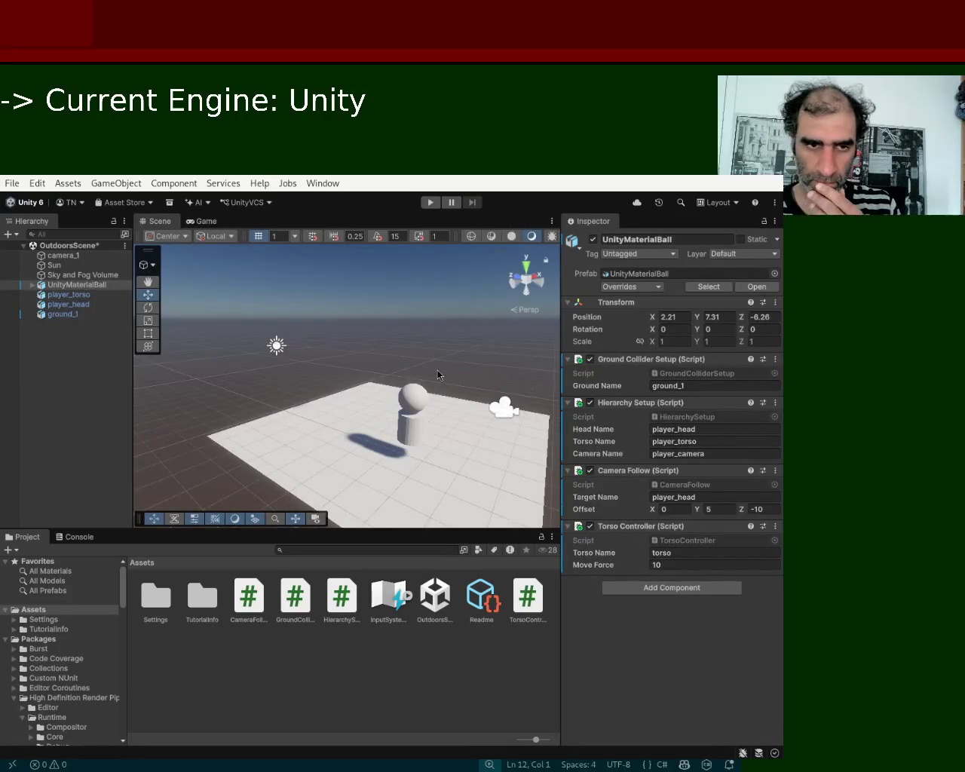
pyautogui.click(430, 203)
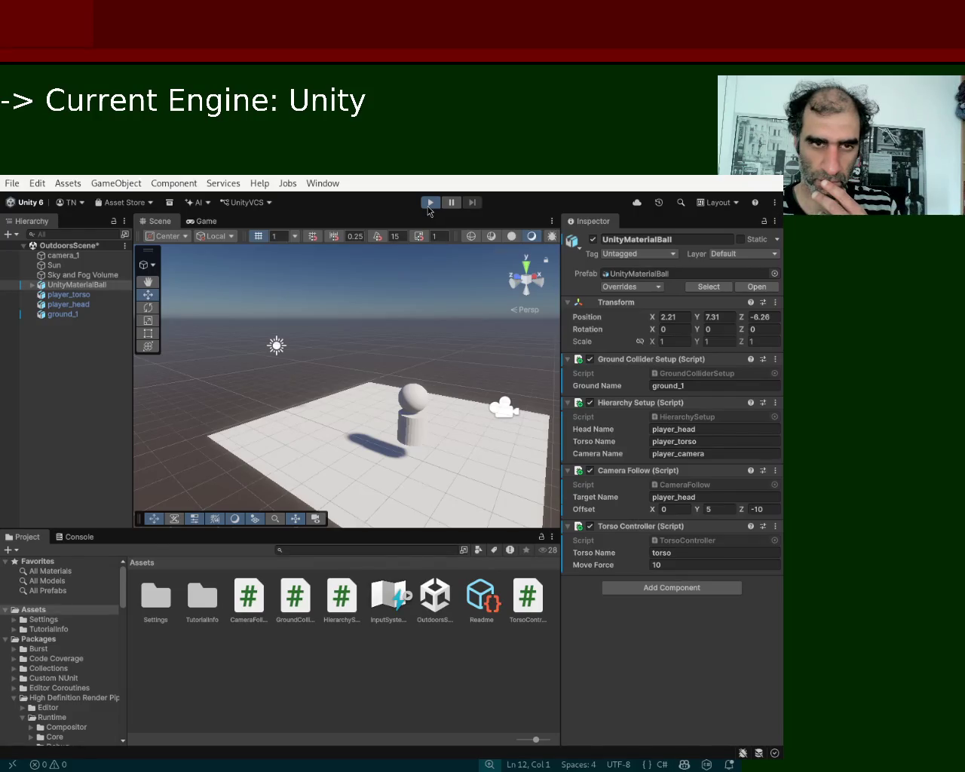
pyautogui.click(429, 208)
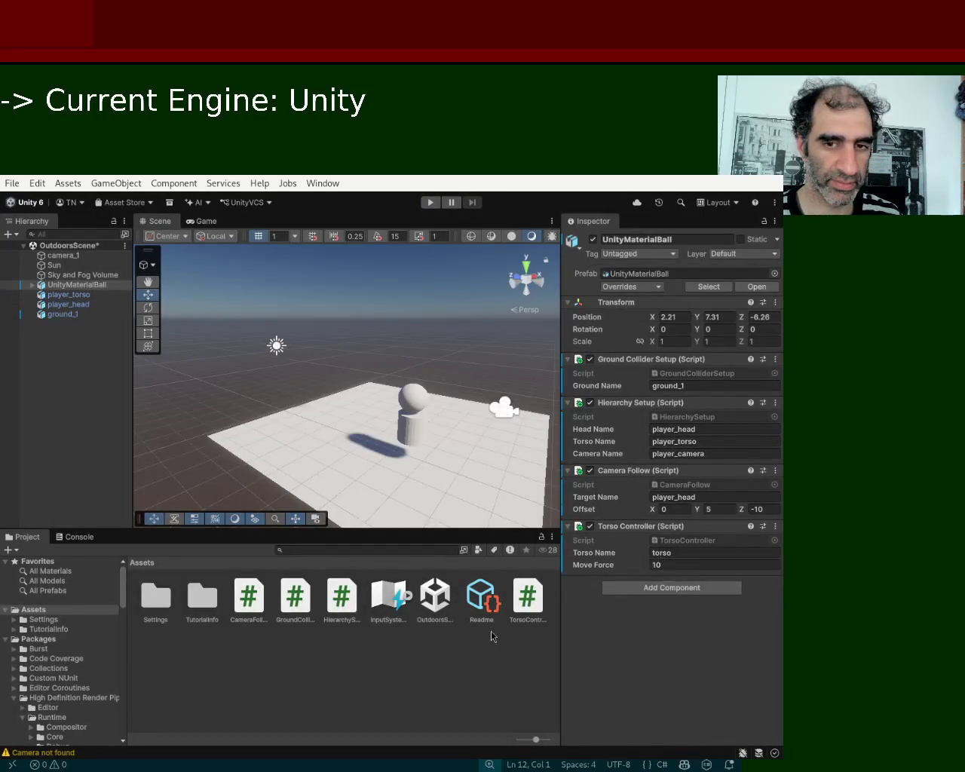
pyautogui.moveTo(254, 458)
pyautogui.mouseDown()
pyautogui.moveTo(398, 285)
pyautogui.moveTo(964, 391)
pyautogui.mouseUp()
pyautogui.click(183, 571)
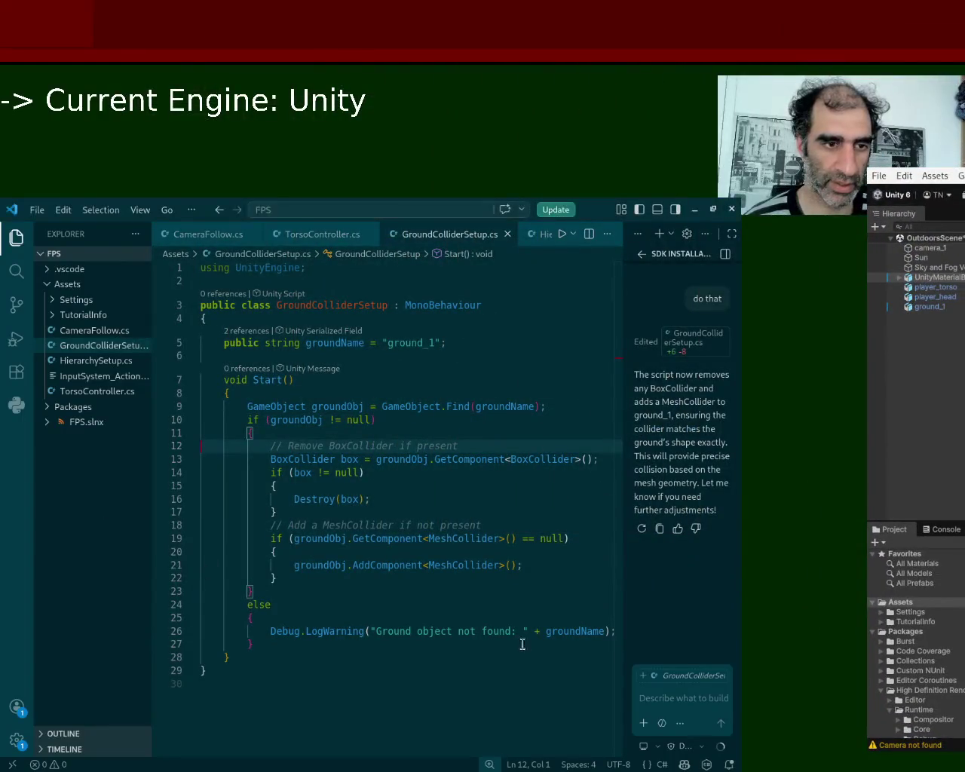
# Draft a chat note that there's still no collision, and check ground_1's components in Unity
pyautogui.click(665, 697)
pyautogui.write('still')
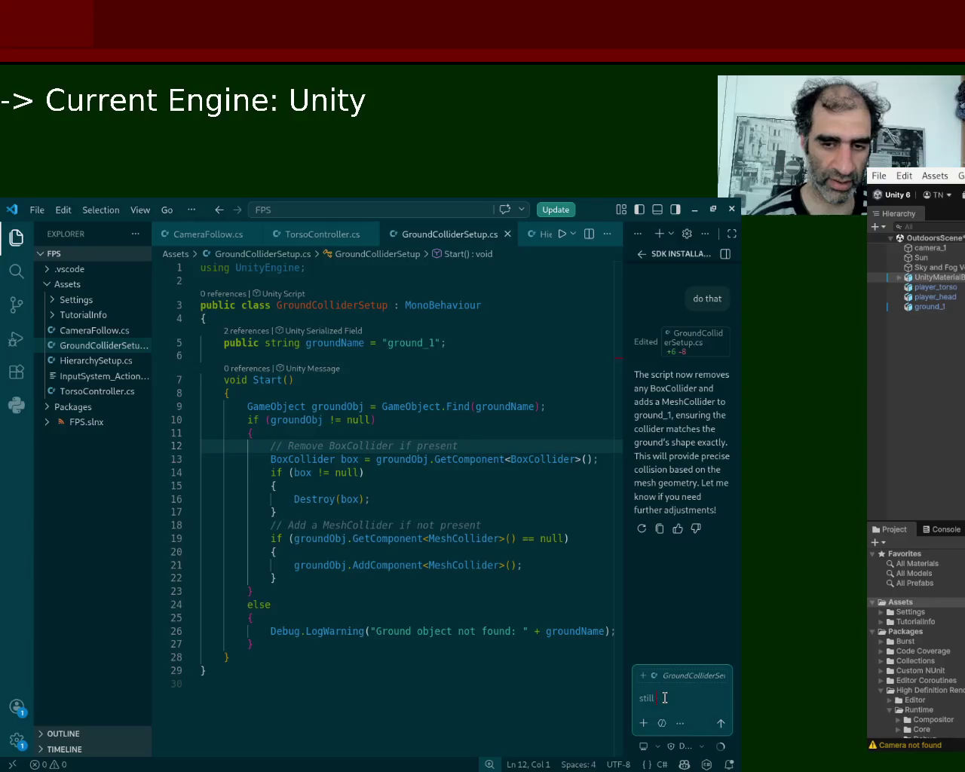
pyautogui.write(' there is')
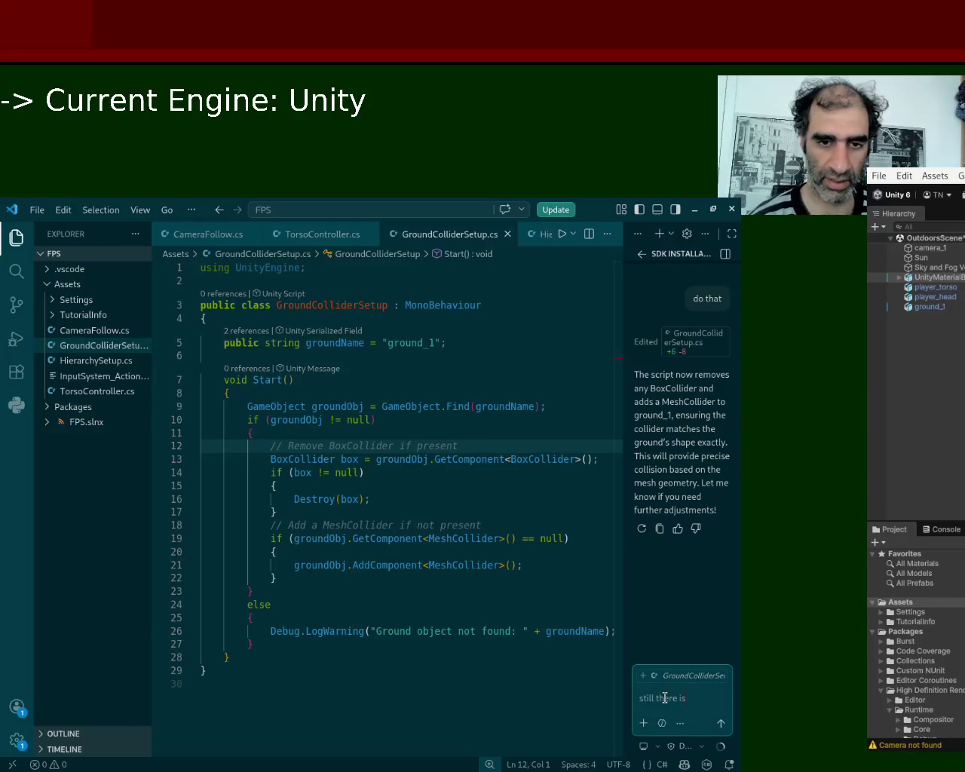
pyautogui.write(' no collisi')
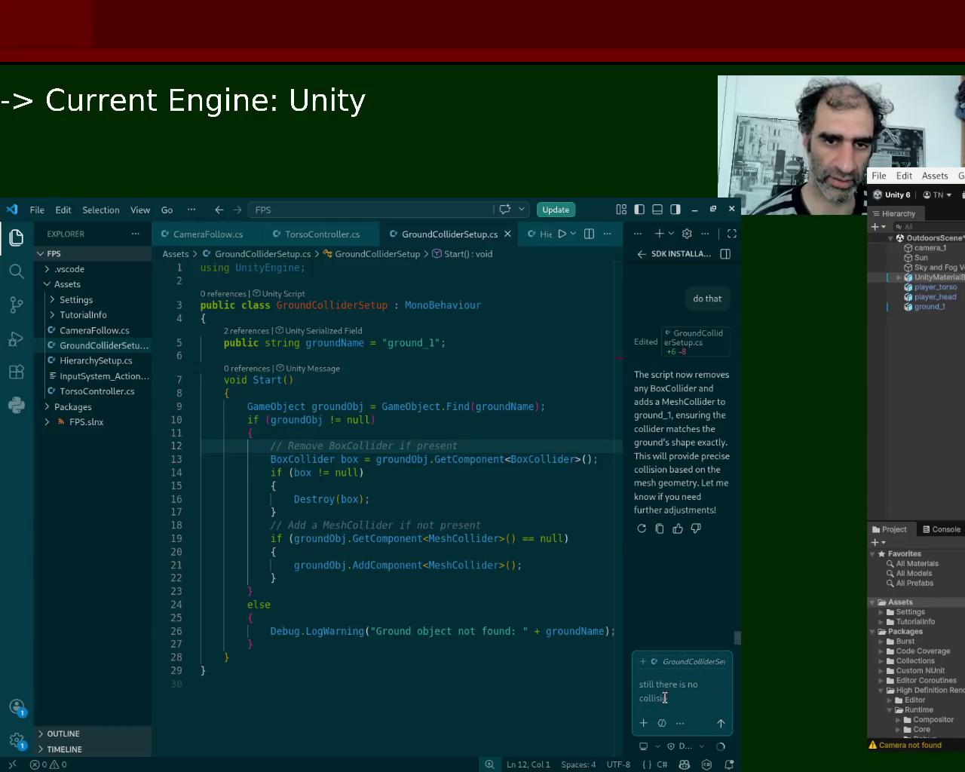
pyautogui.write('on, are you')
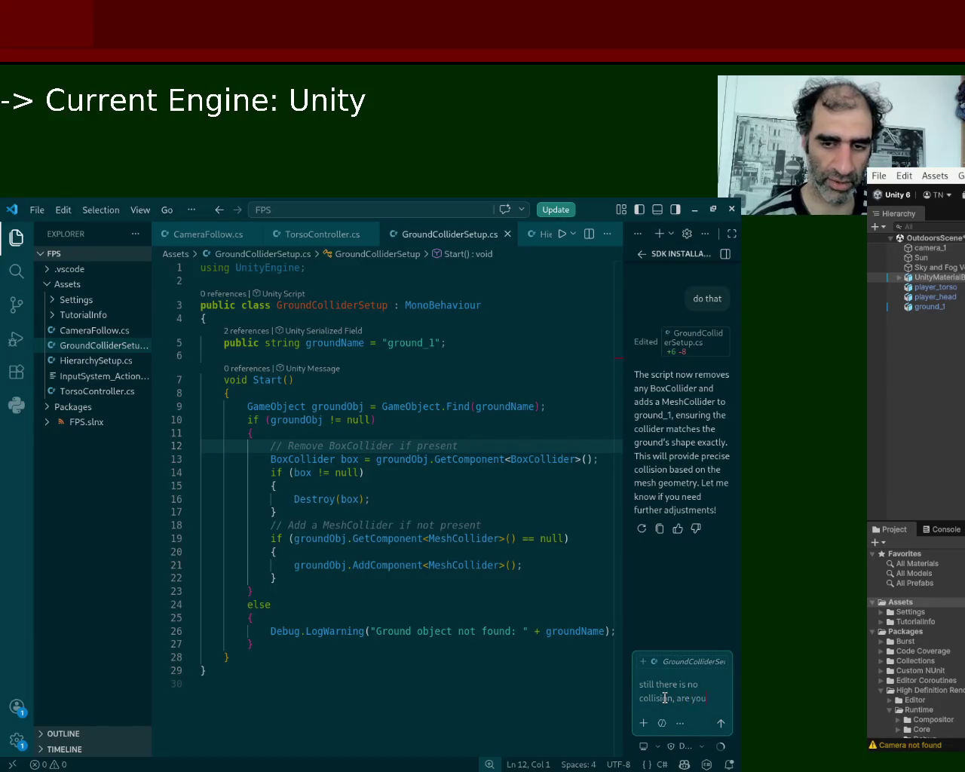
pyautogui.write(" sure it's")
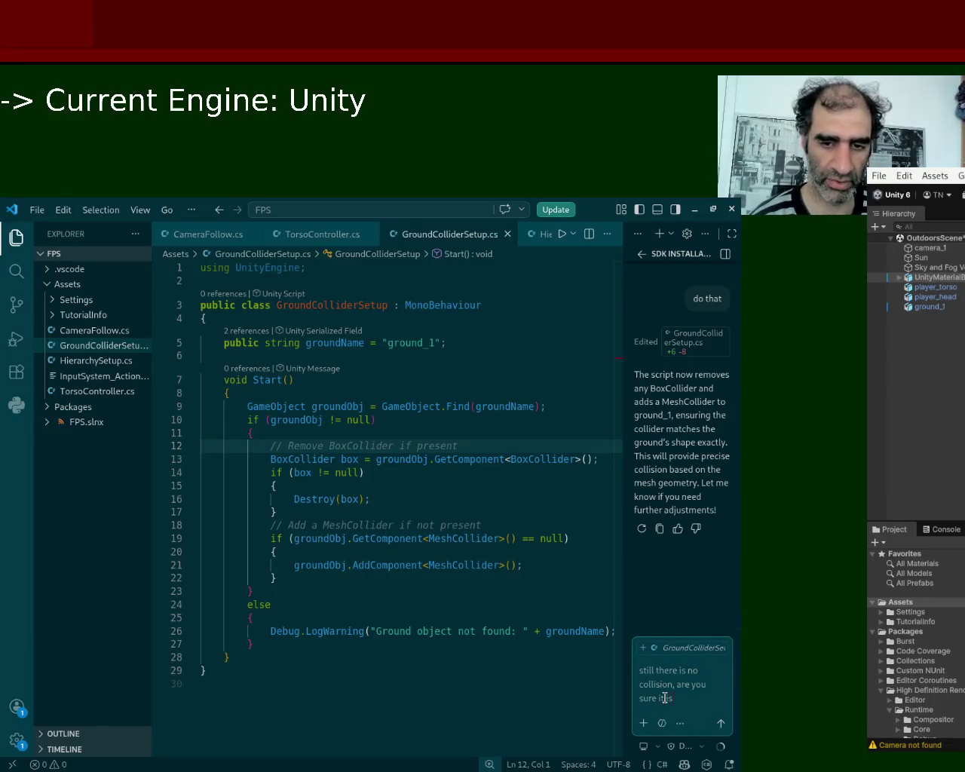
pyautogui.press('BackSpace')
pyautogui.press('BackSpace')
pyautogui.write('is')
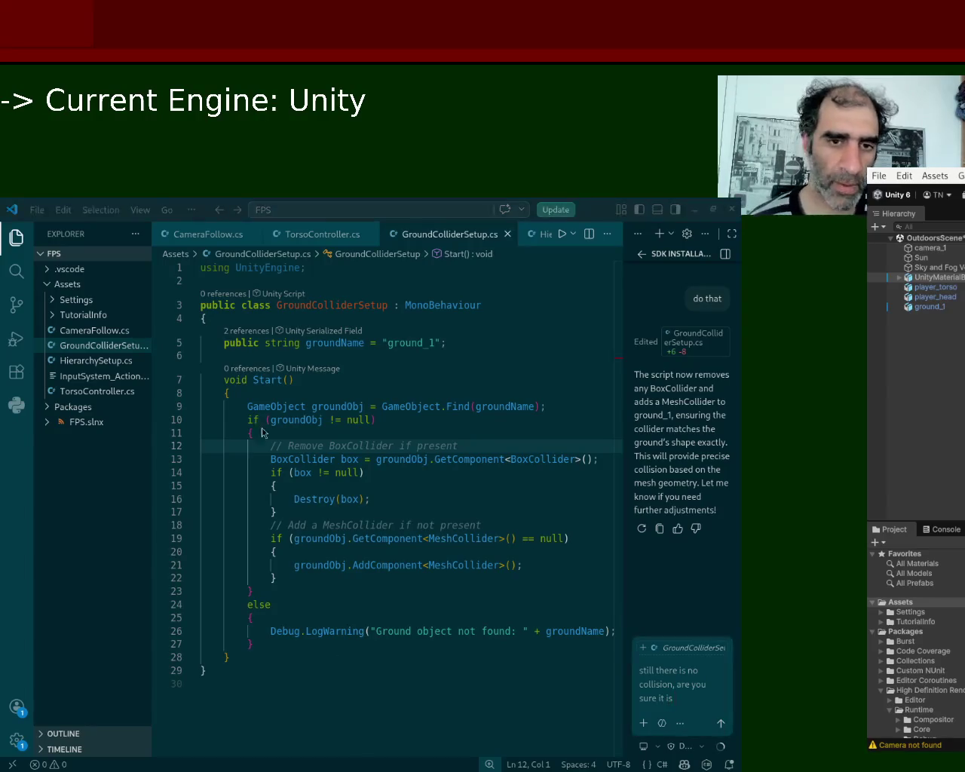
pyautogui.hotkey('alt', 'Tab')
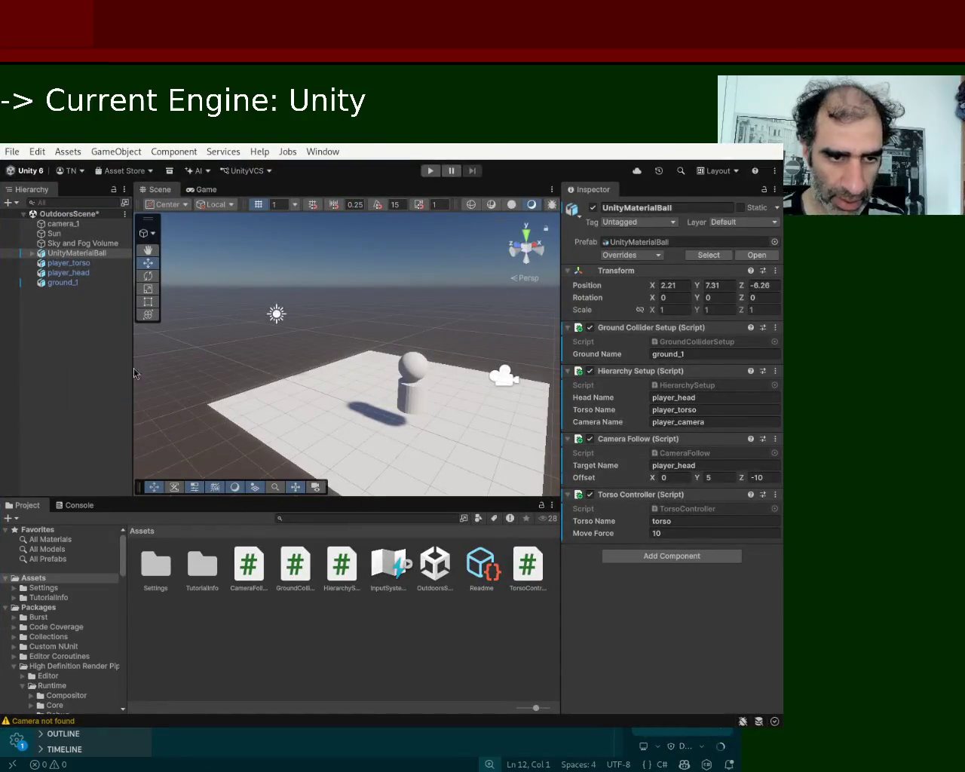
pyautogui.click(65, 283)
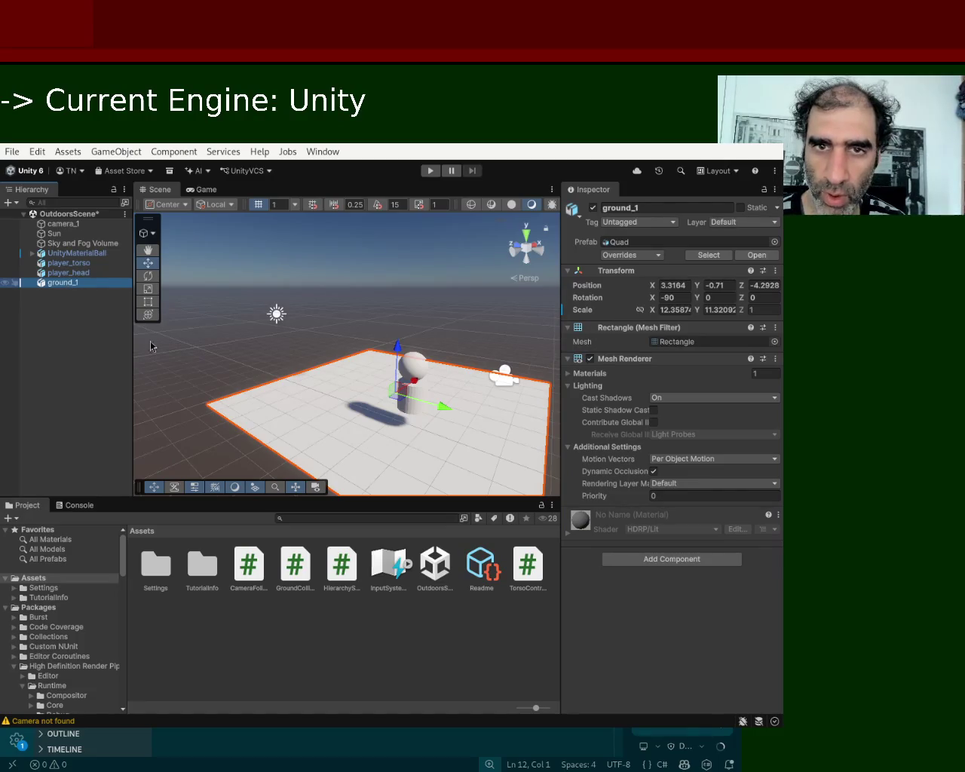
pyautogui.moveTo(252, 304)
pyautogui.mouseDown()
pyautogui.moveTo(446, 245)
pyautogui.moveTo(778, 211)
pyautogui.mouseUp()
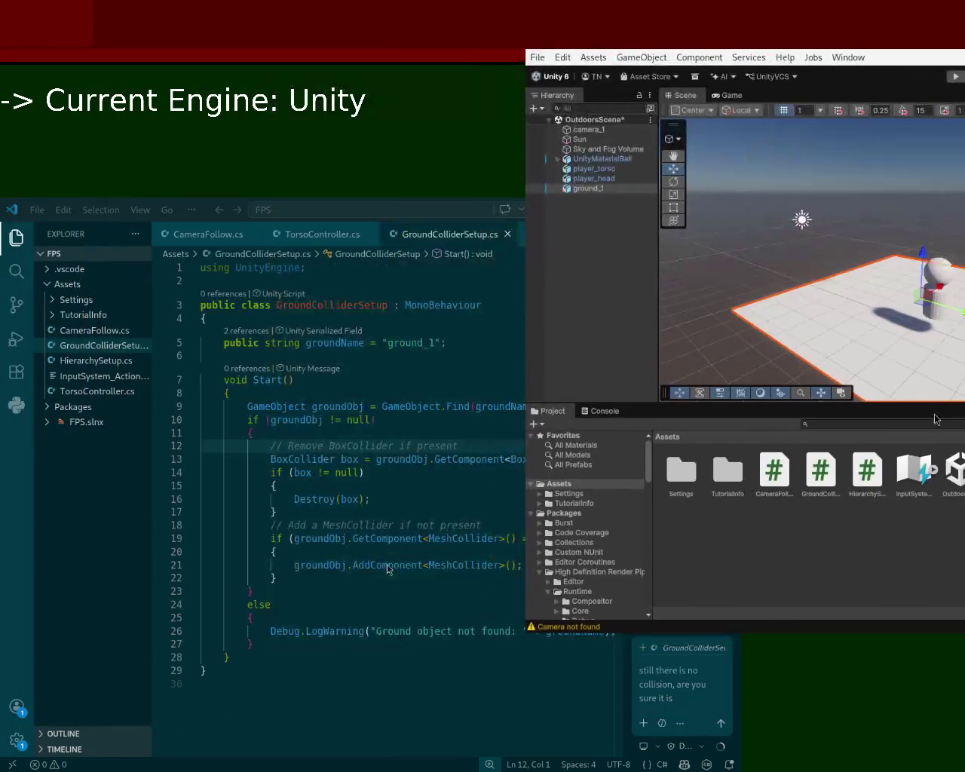
# Replace the draft with 'I've used quad as the original shape for my ground' and send it
pyautogui.hotkey('ctrl', 'a')
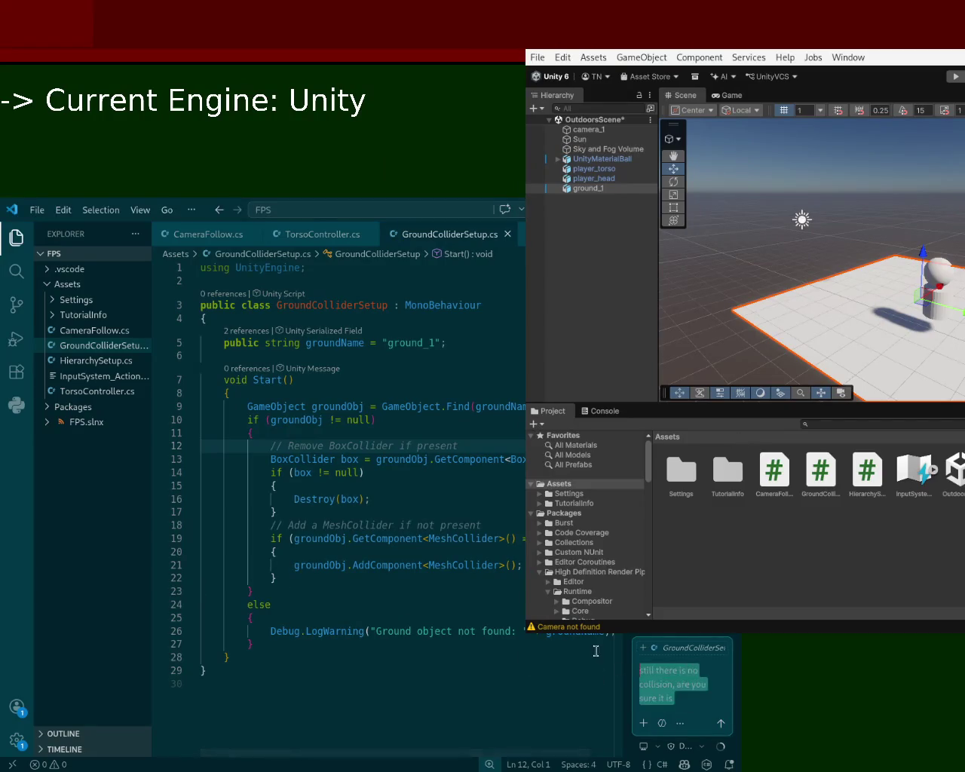
pyautogui.press('BackSpace')
pyautogui.write("'ve used quad a")
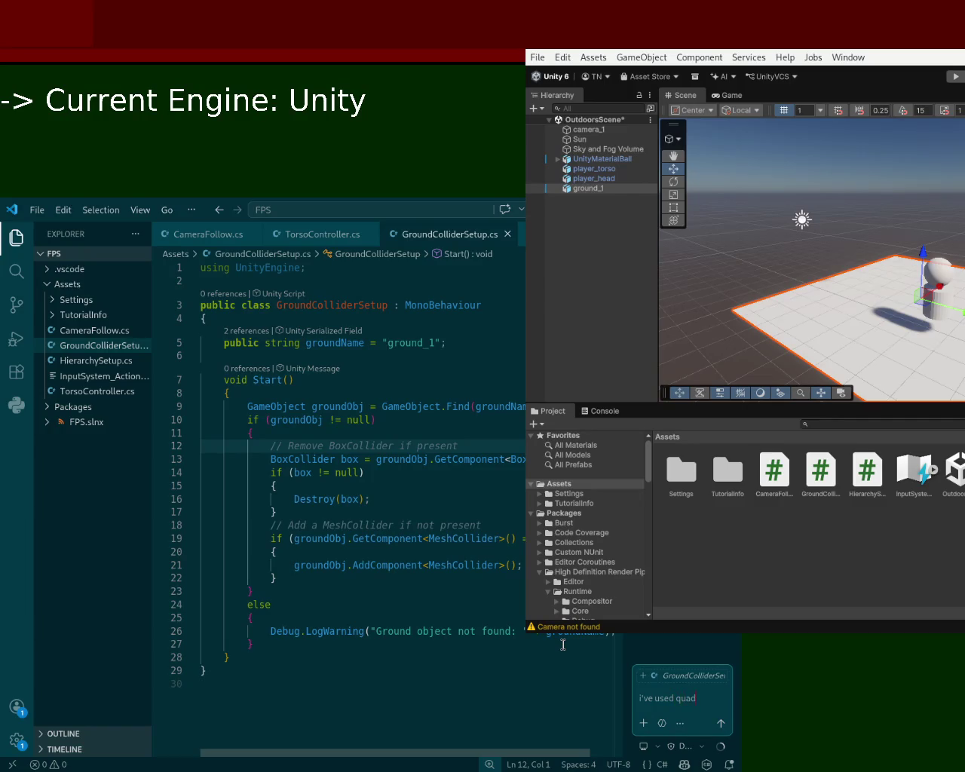
pyautogui.write('s the original sha')
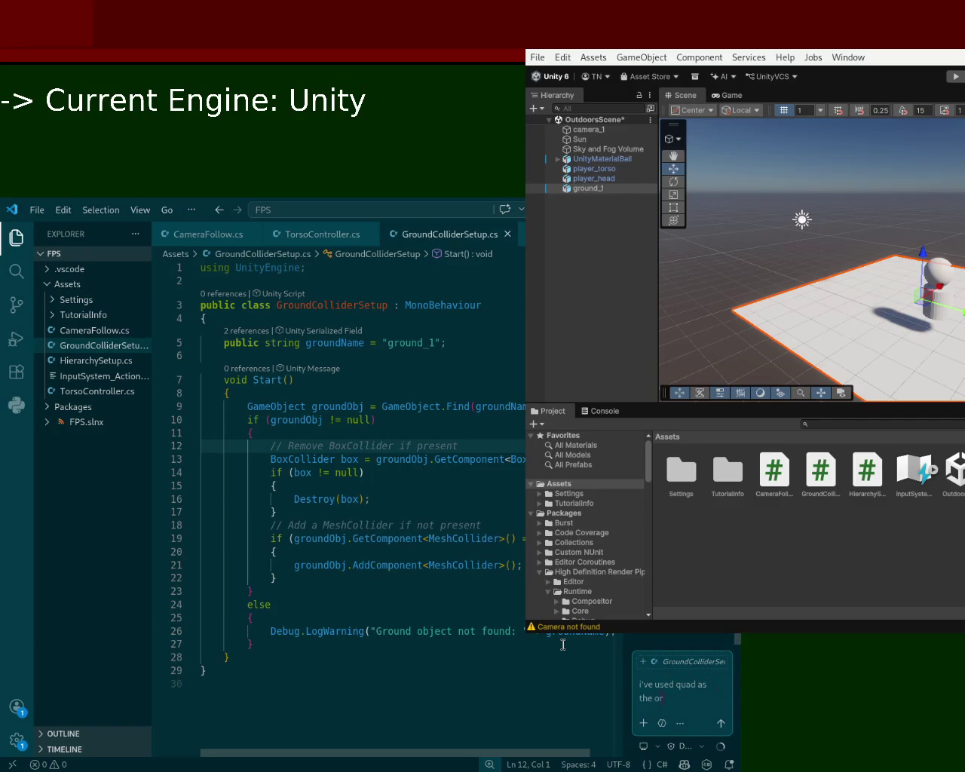
pyautogui.write('pe for my ground')
pyautogui.press('Return')
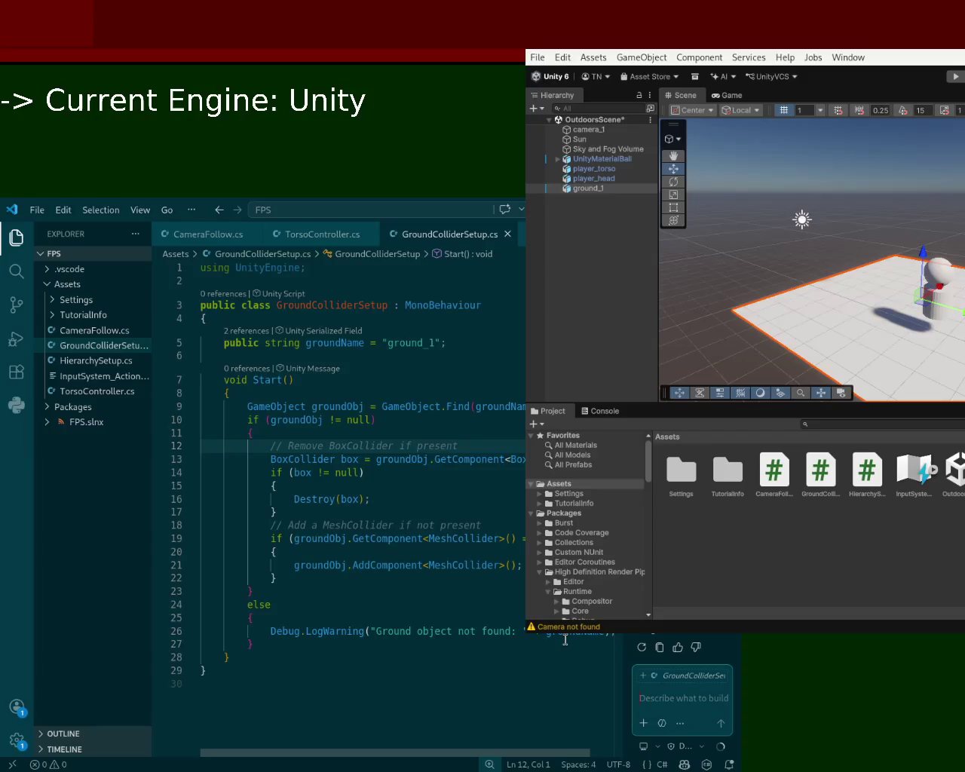
pyautogui.click(871, 412)
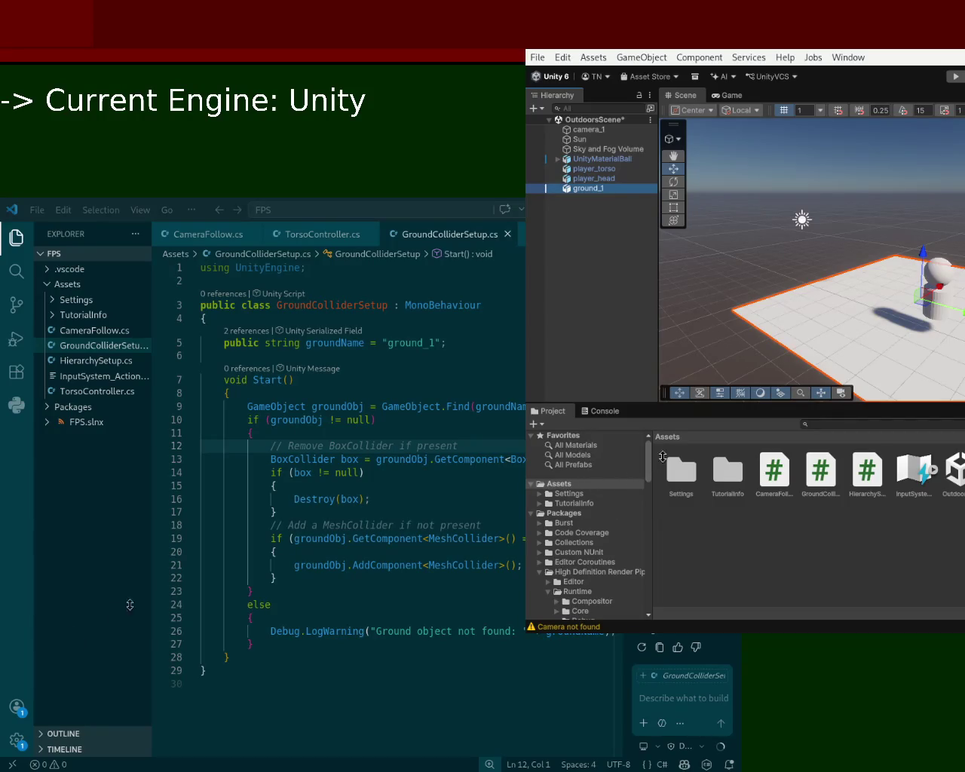
# Search the Unity project assets for 'boxcollider', then clear the search
pyautogui.click(838, 426)
pyautogui.write('box')
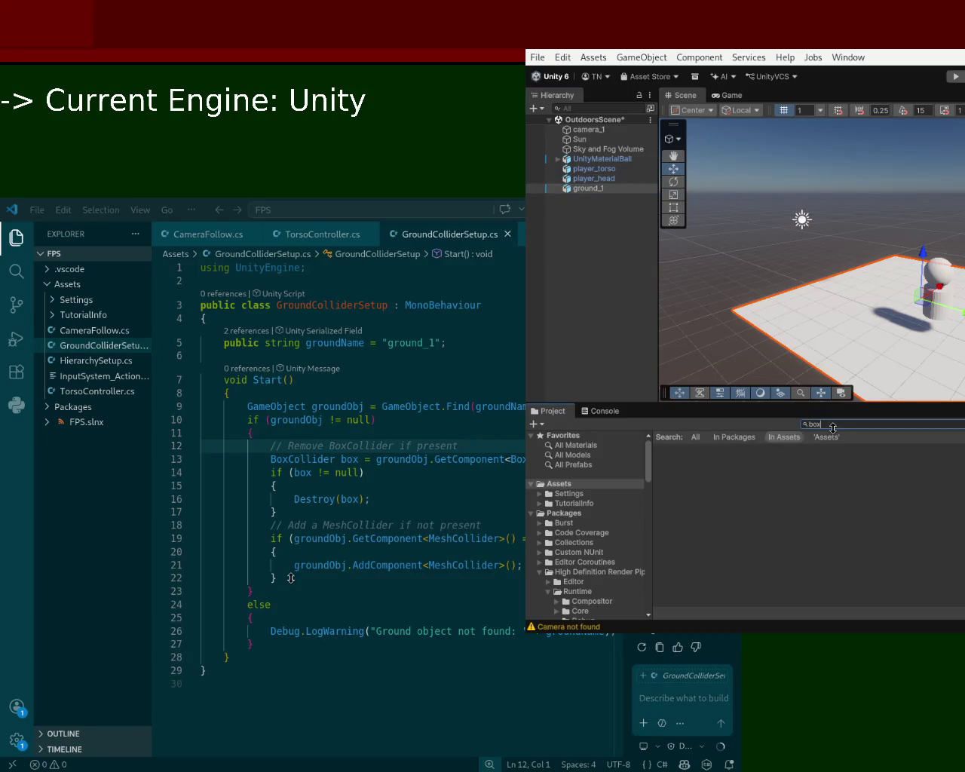
pyautogui.write('collider')
pyautogui.press('BackSpace')
pyautogui.press('BackSpace')
pyautogui.press('BackSpace')
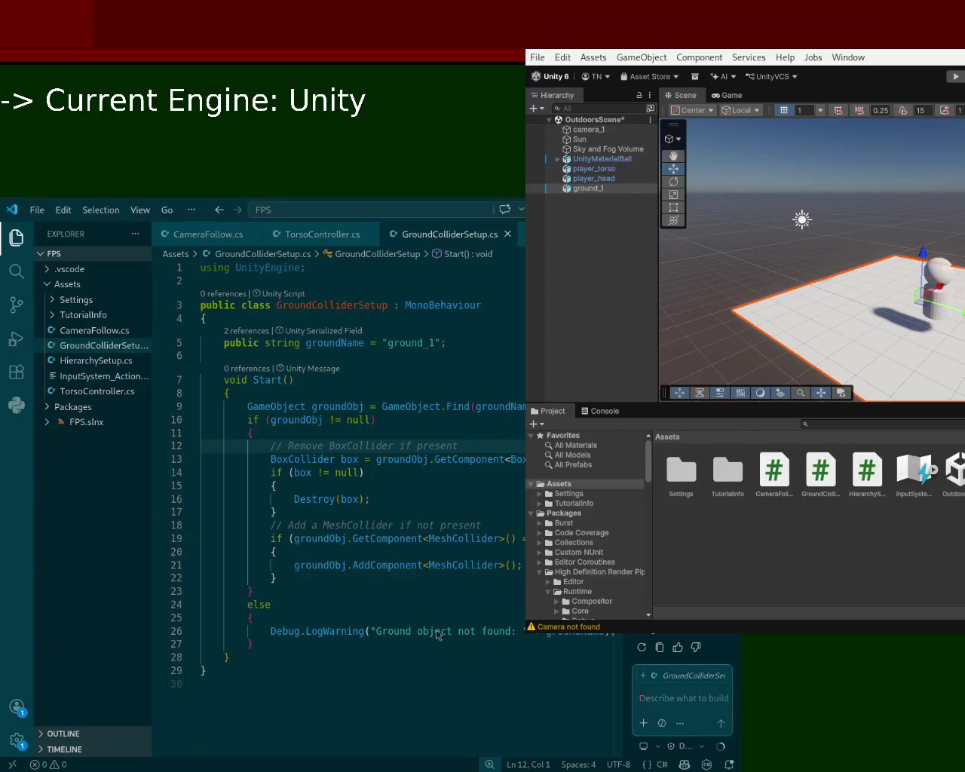
# Ask Copilot where the box collider is used and begin asking why the setup doesn't work
pyautogui.click(668, 699)
pyautogui.write('where')
pyautogui.write(' bo')
pyautogui.write(' used')
pyautogui.press('Return')
pyautogui.write('so why doesn')
pyautogui.write("'t this set")
pyautogui.write('up ')
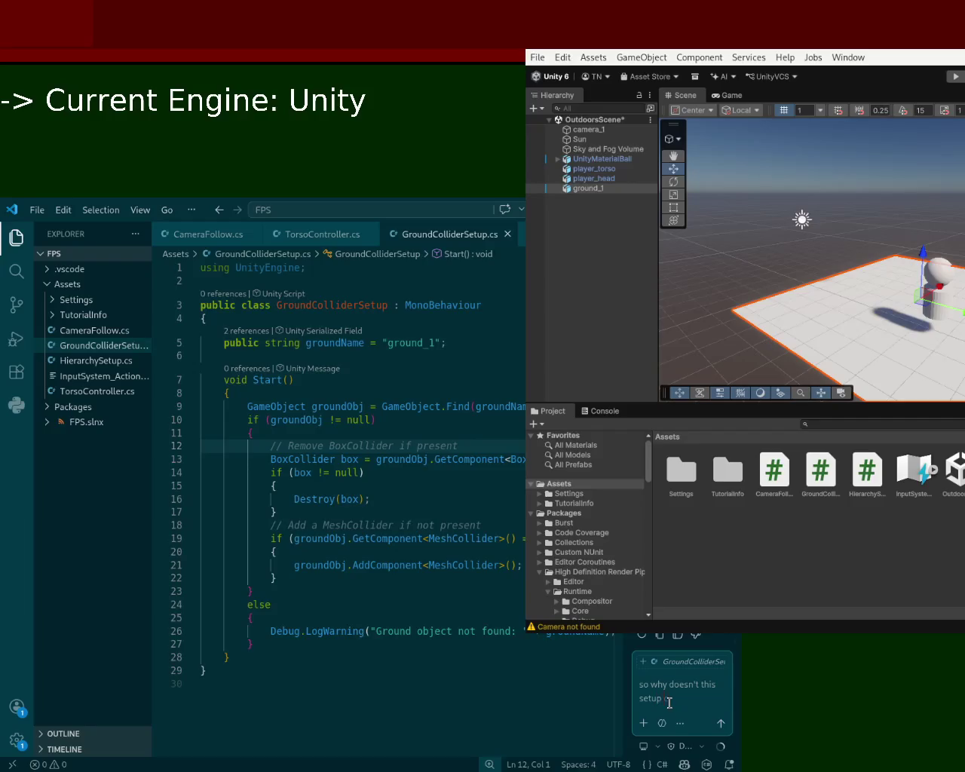
pyautogui.write('work,')
pyautogui.write(' is it able to read off th')
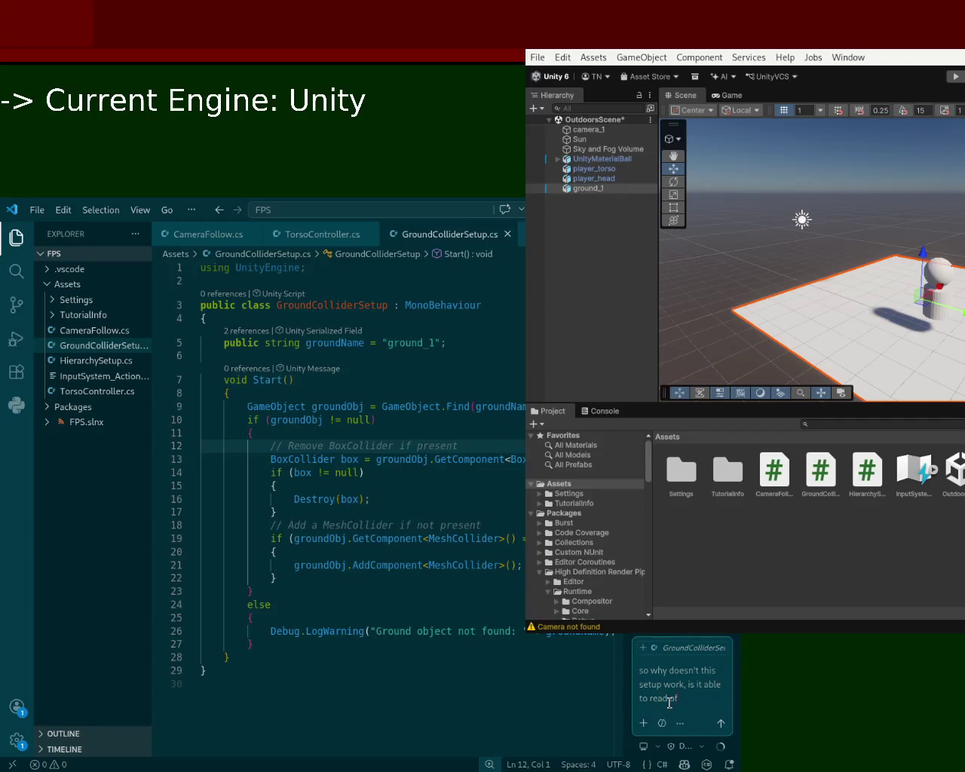
pyautogui.write('e mesh and create')
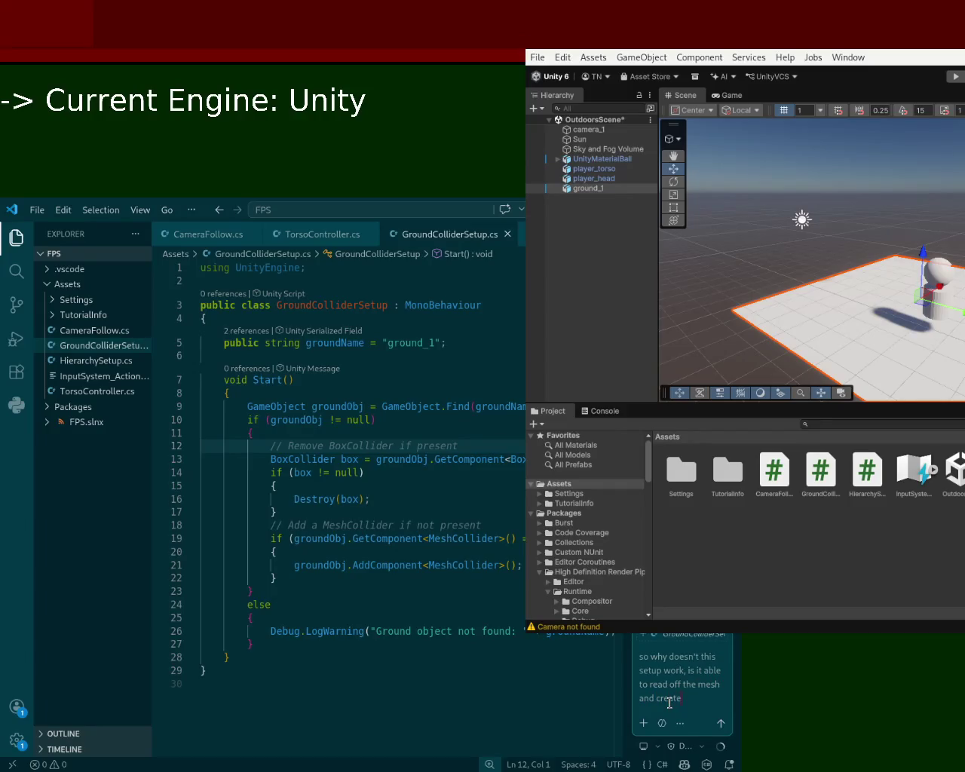
pyautogui.write(' a collsion')
# Send the question asking why the setup fails and whether it can build a collision from the mesh
pyautogui.press('Return')
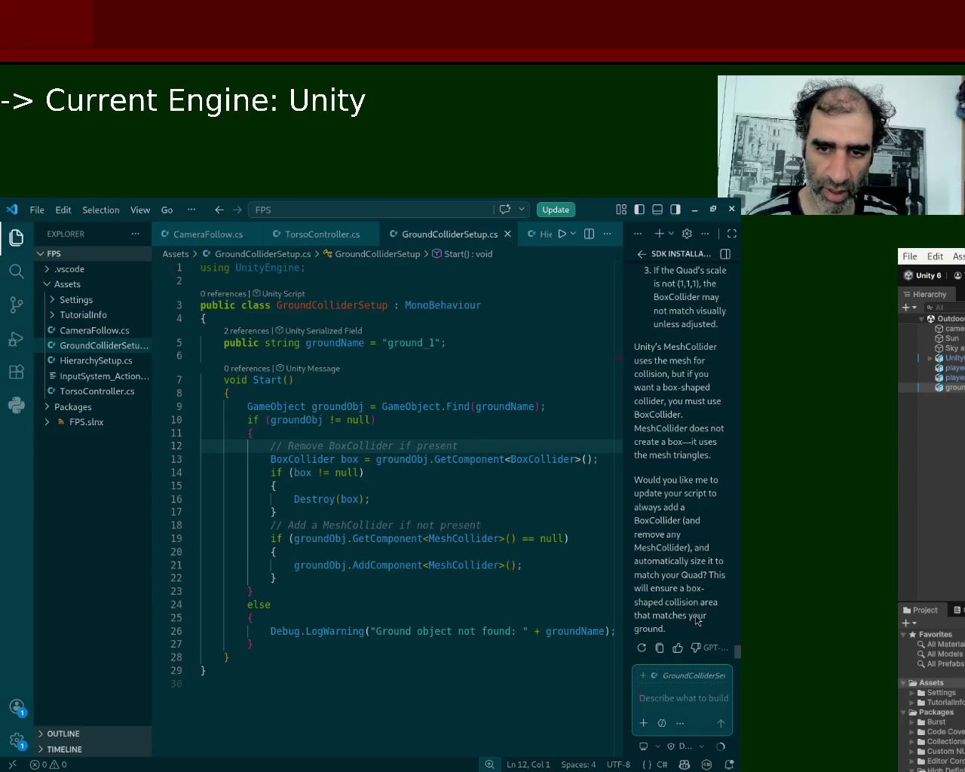
# Discard the half-written reply and tell Copilot 'but my shape is not a triangulated shape'
pyautogui.write('do that')
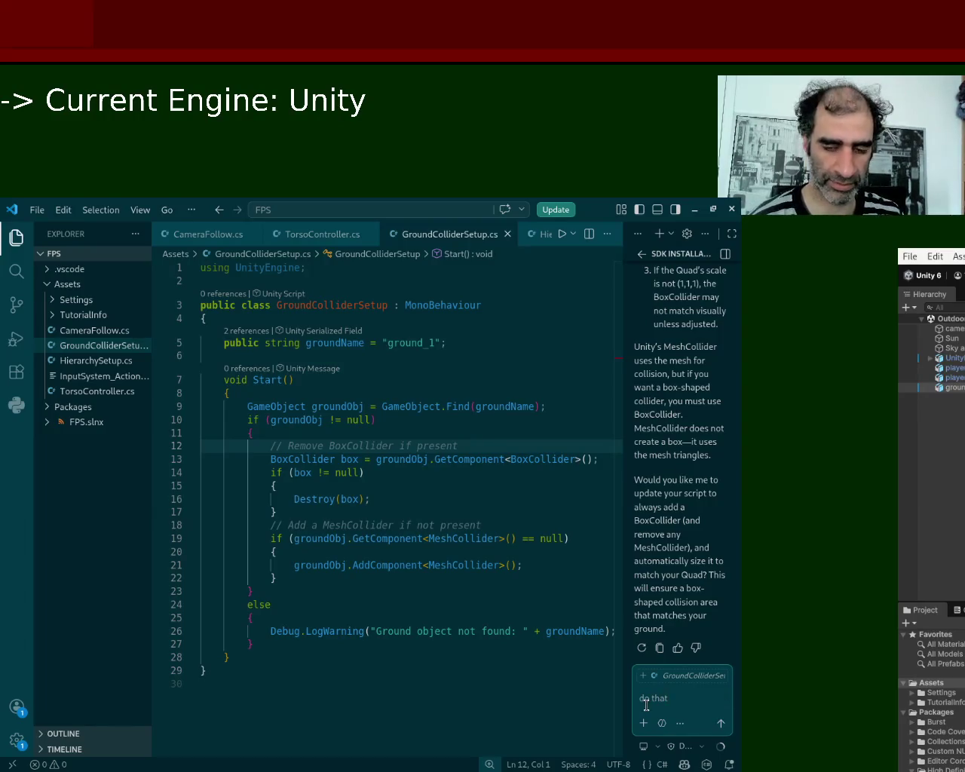
pyautogui.write(' becaus')
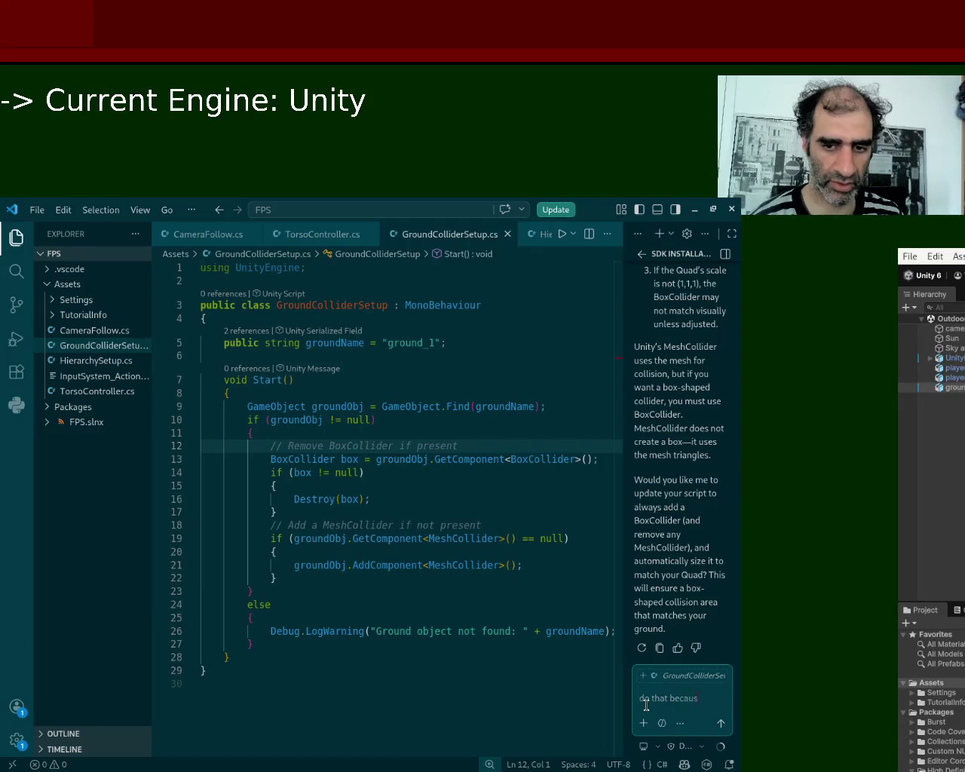
pyautogui.press('BackSpace')
pyautogui.press('BackSpace')
pyautogui.press('BackSpace')
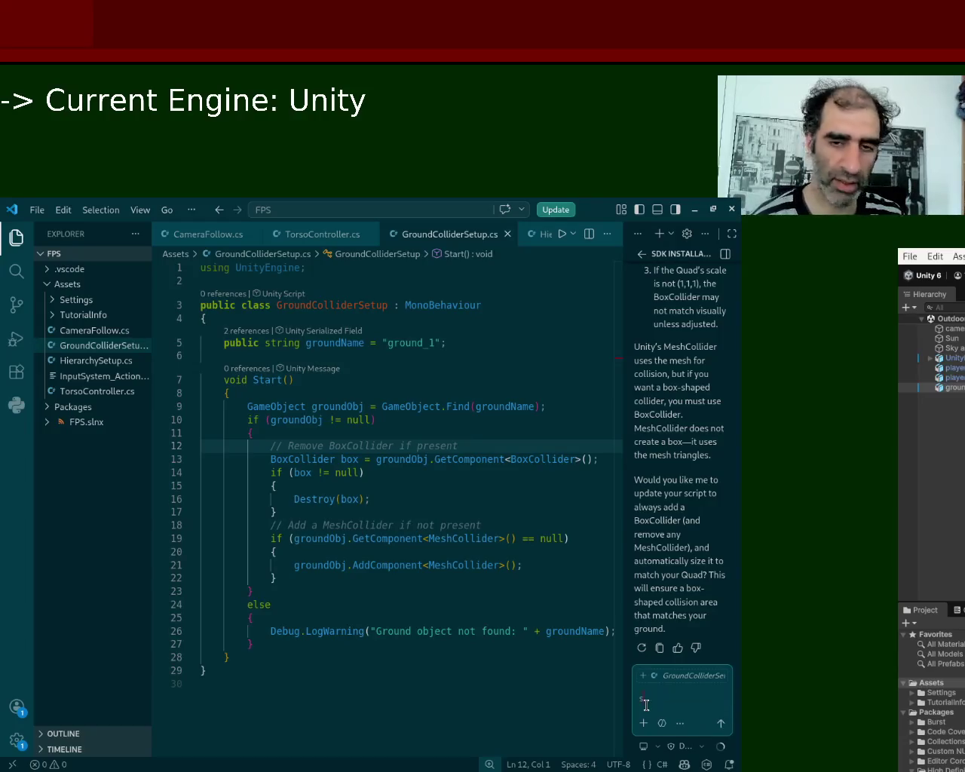
pyautogui.write('but my shape is not a tr')
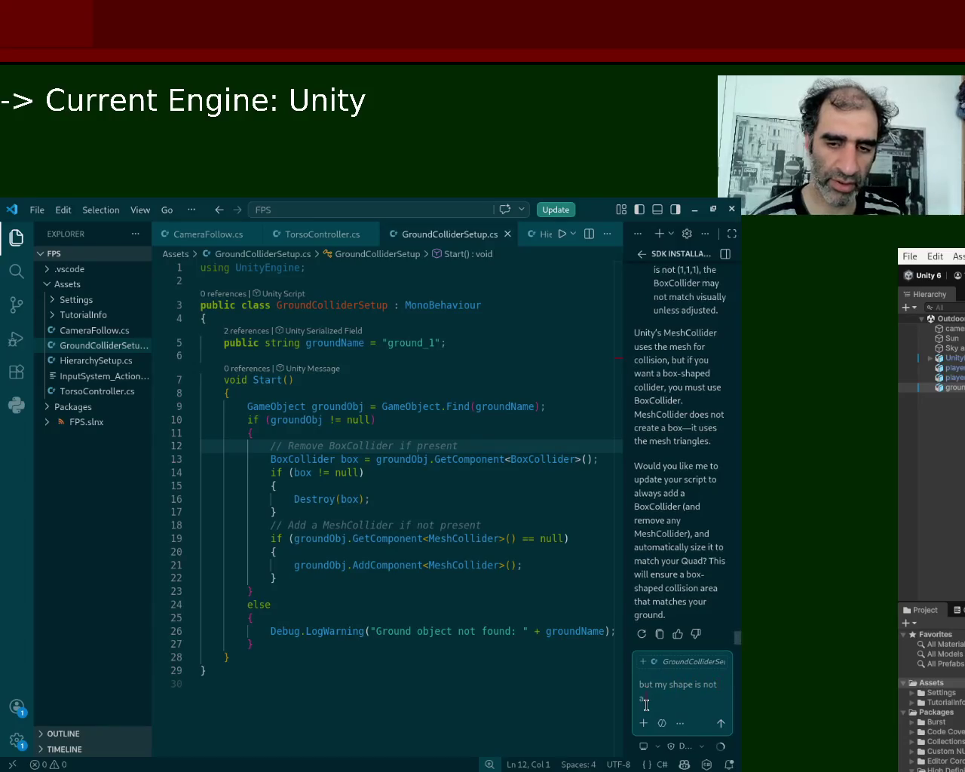
pyautogui.write('iangulated')
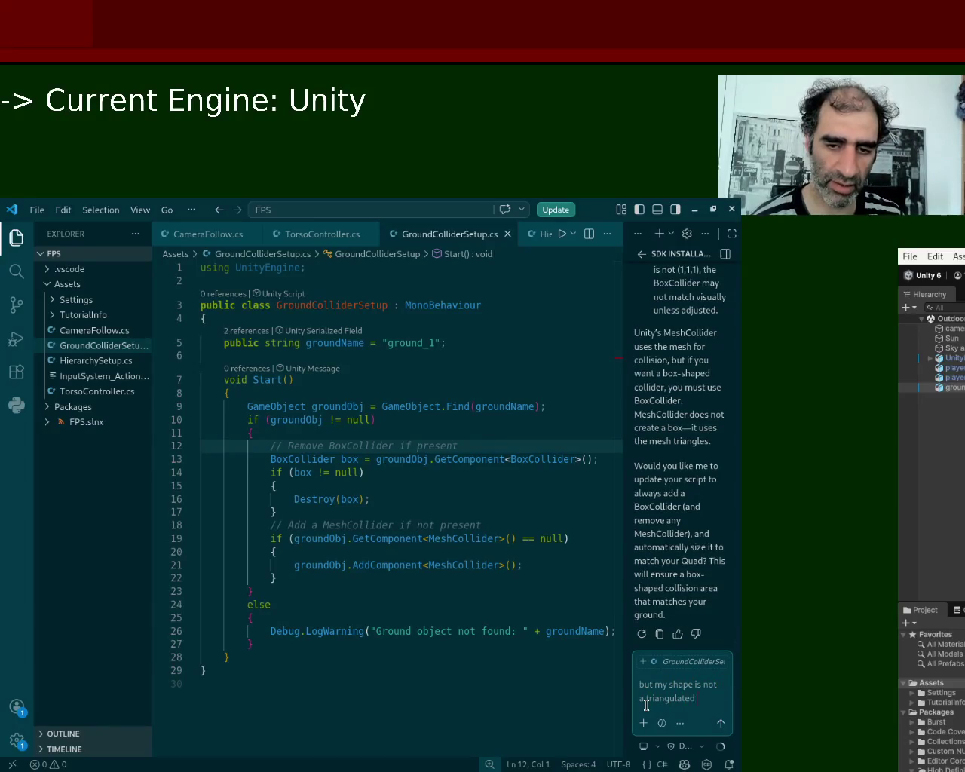
pyautogui.write(' shape')
pyautogui.press('Return')
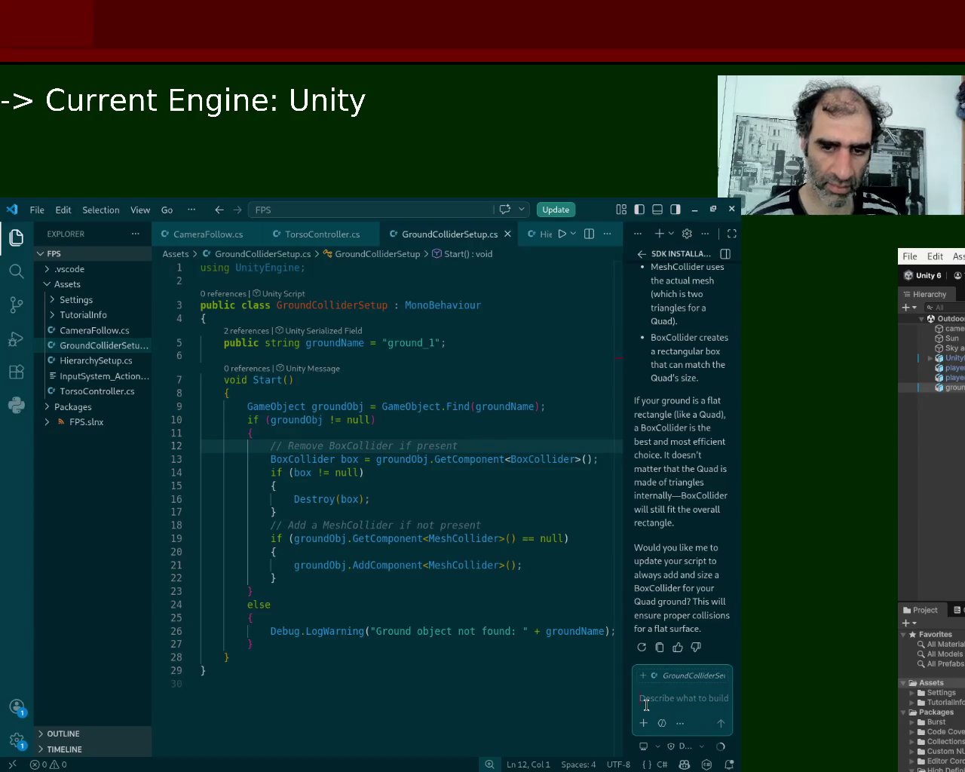
# Tell Copilot you'll use more complicated shapes later, so keep the MeshCollider feature and don't make a box
pyautogui.write('no')
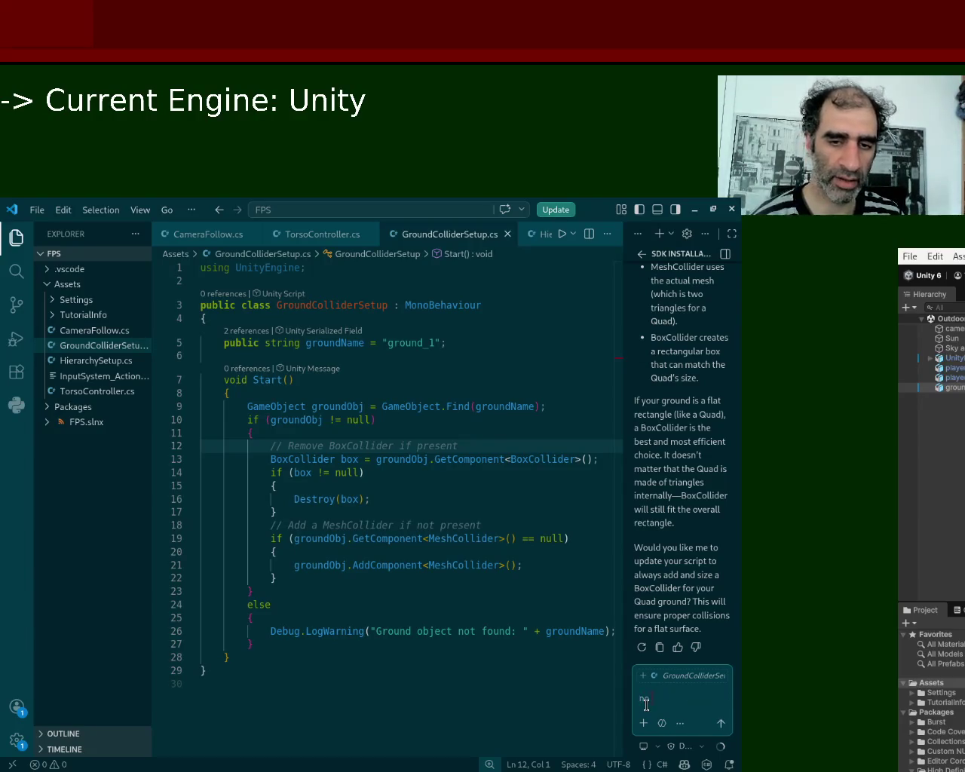
pyautogui.write(' i wi use')
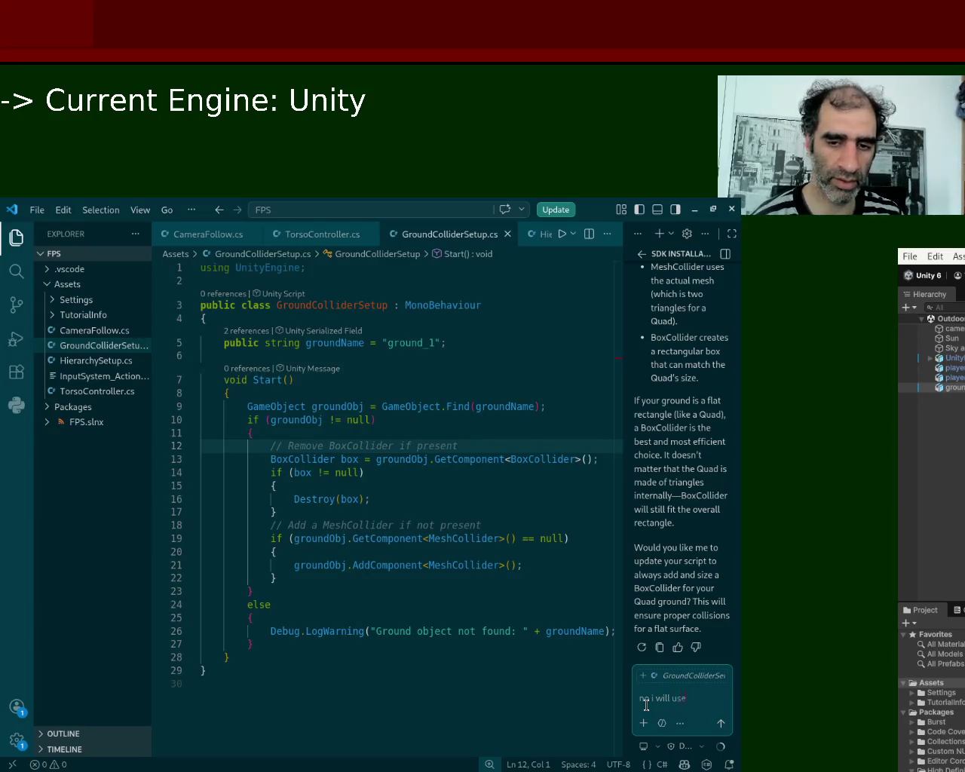
pyautogui.write(' more compli')
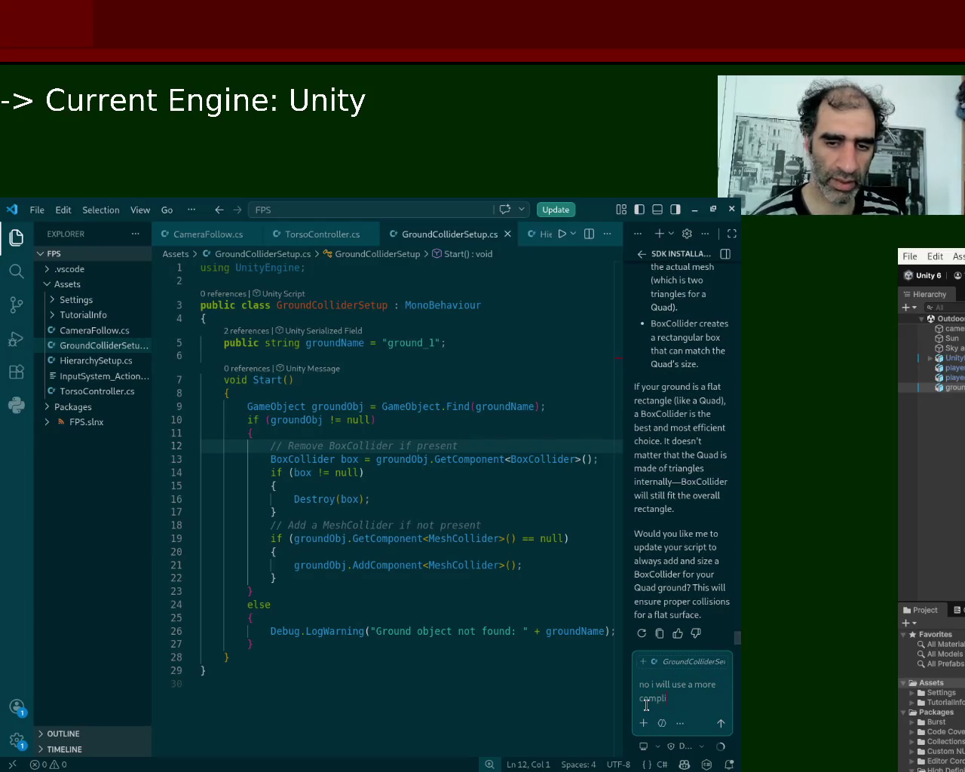
pyautogui.write('atated sha')
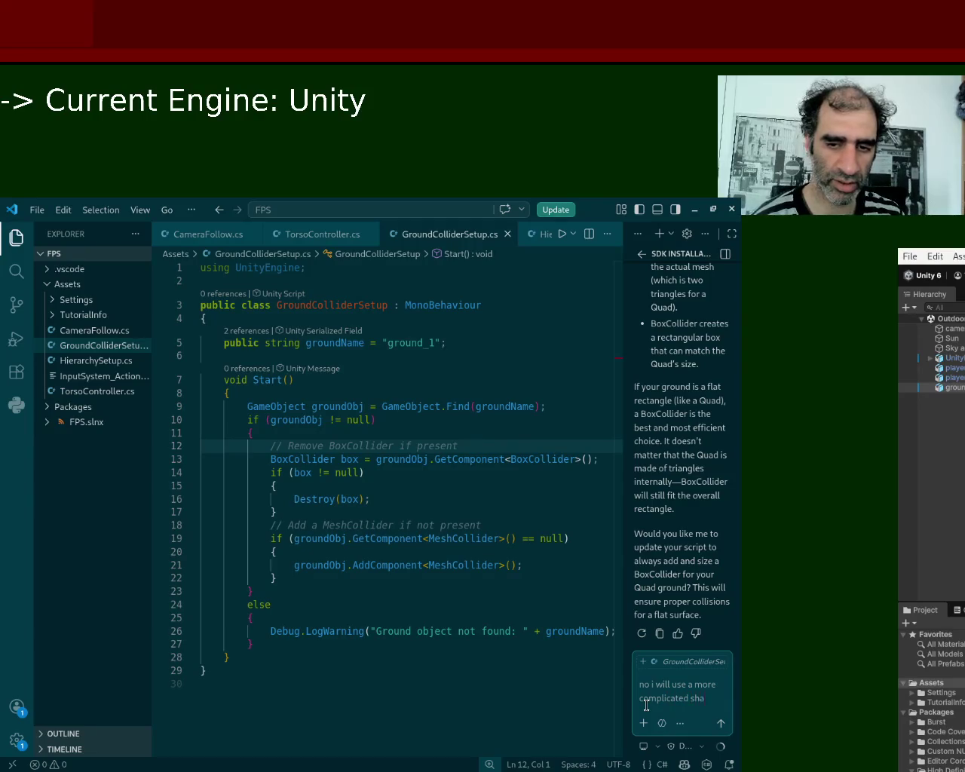
pyautogui.write('pe in the futur')
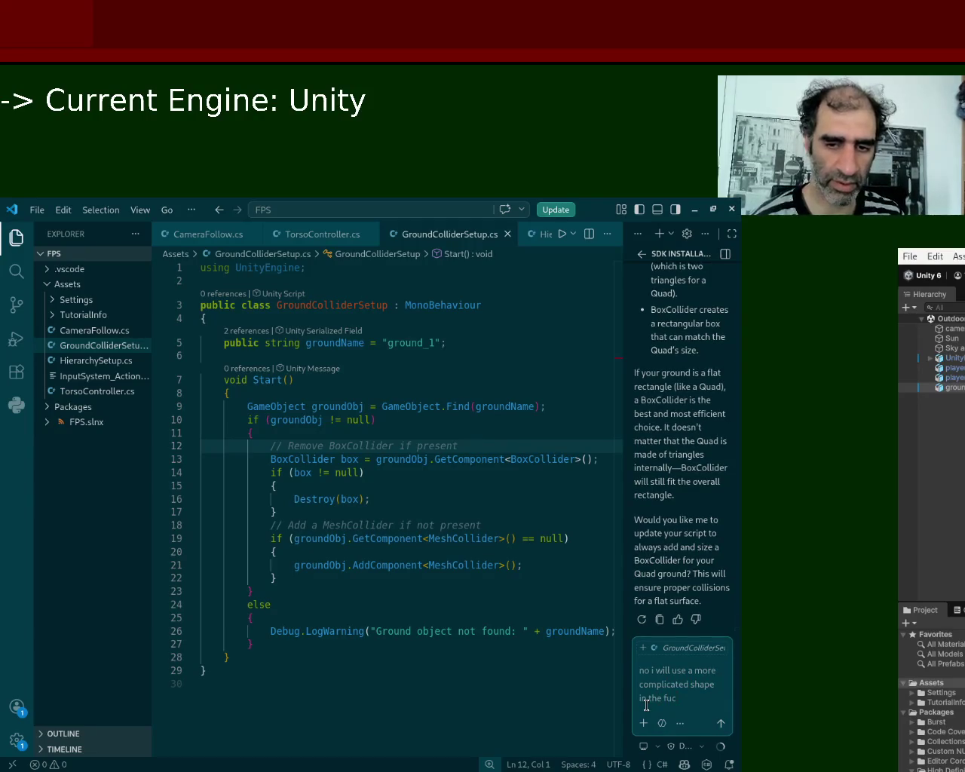
pyautogui.press('BackSpace')
pyautogui.write('keep that fge')
pyautogui.press('BackSpace')
pyautogui.press('BackSpace')
pyautogui.write("ature in, don't")
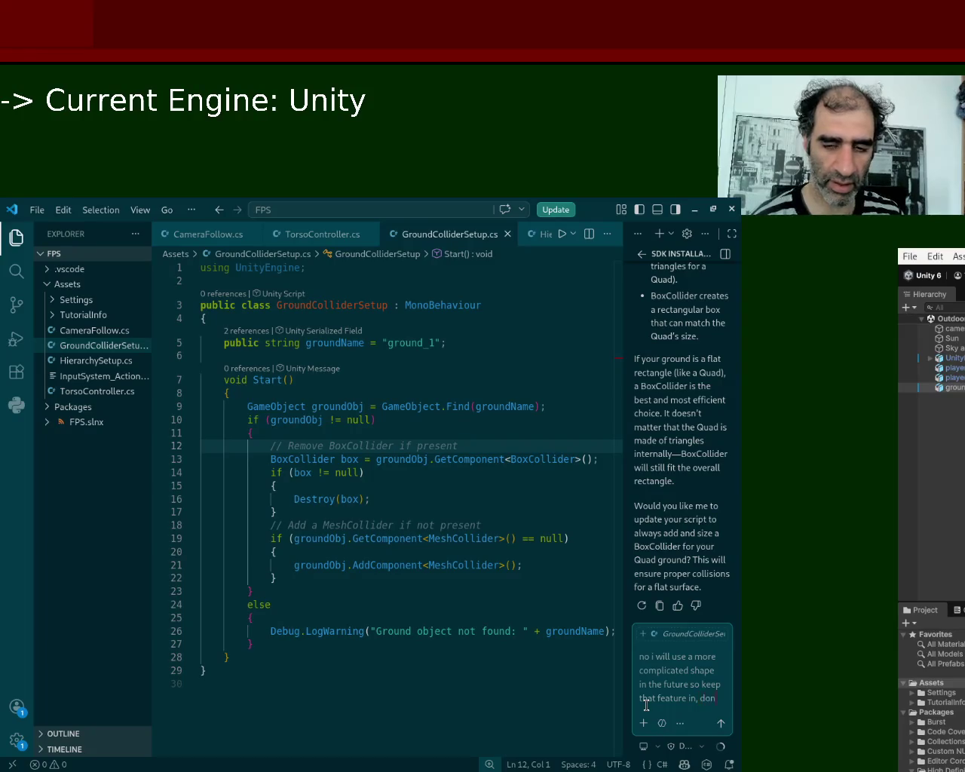
pyautogui.write(' make a')
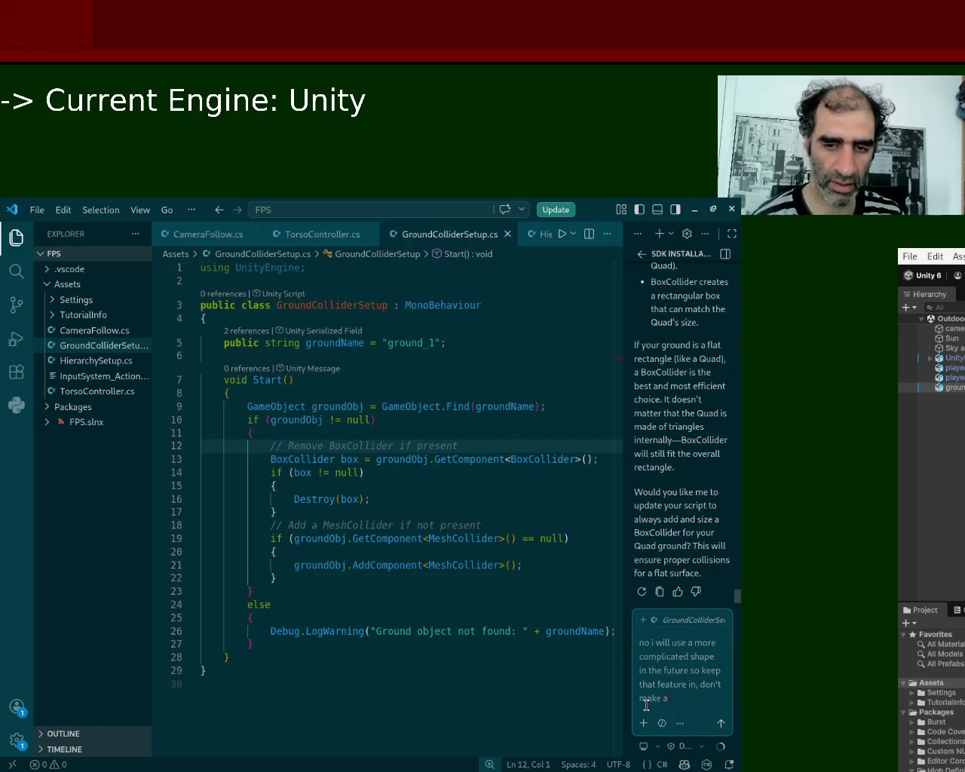
pyautogui.press('BackSpace')
pyautogui.write('it into a b')
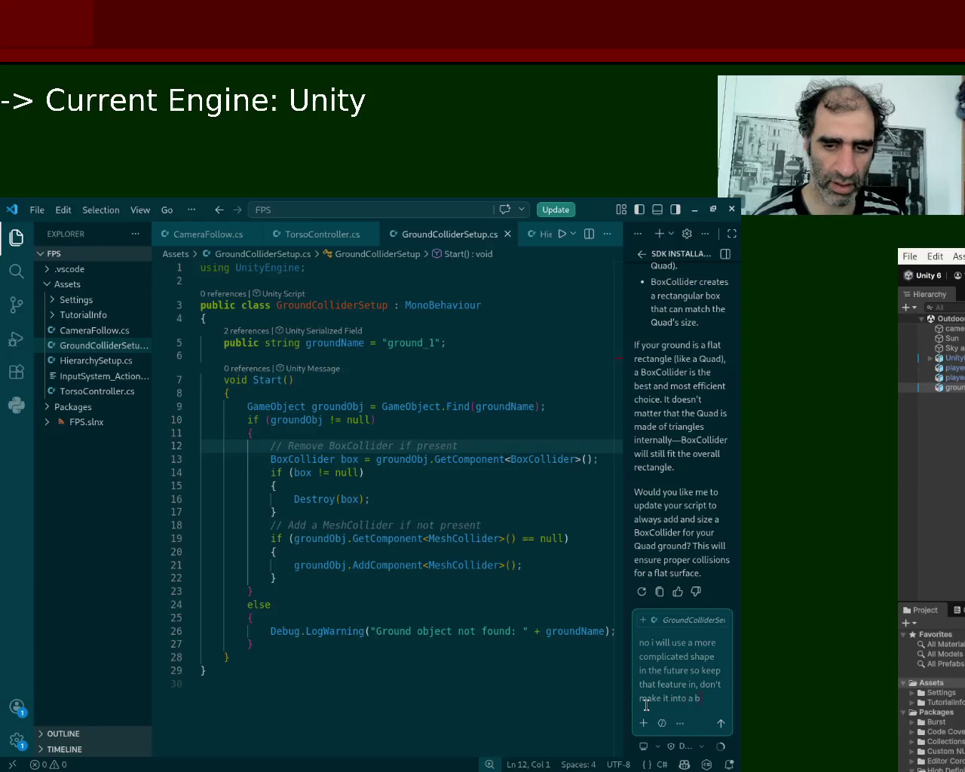
pyautogui.write('ox')
pyautogui.press('Return')
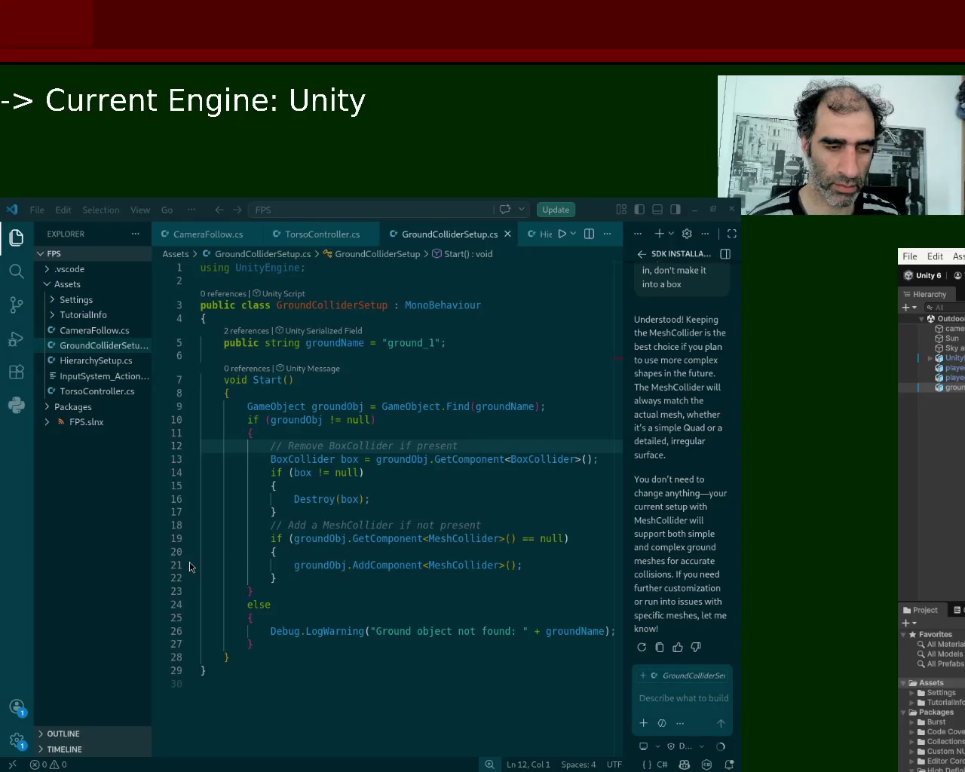
pyautogui.click(683, 698)
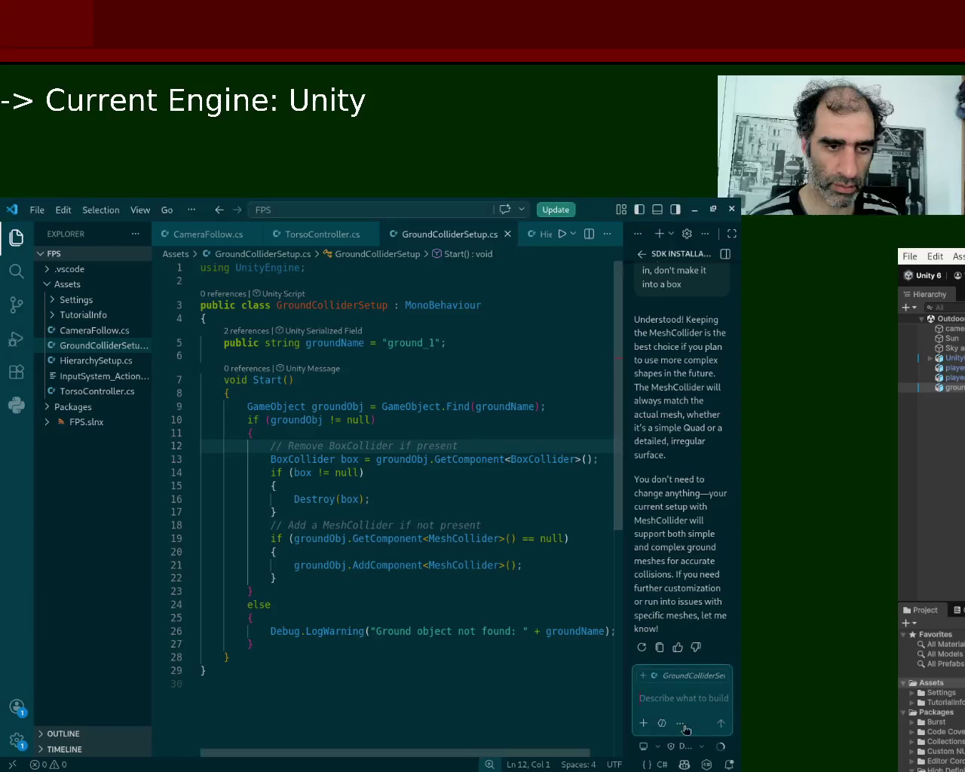
# Ask Copilot how other objects can collide with the ground
pyautogui.write('can you')
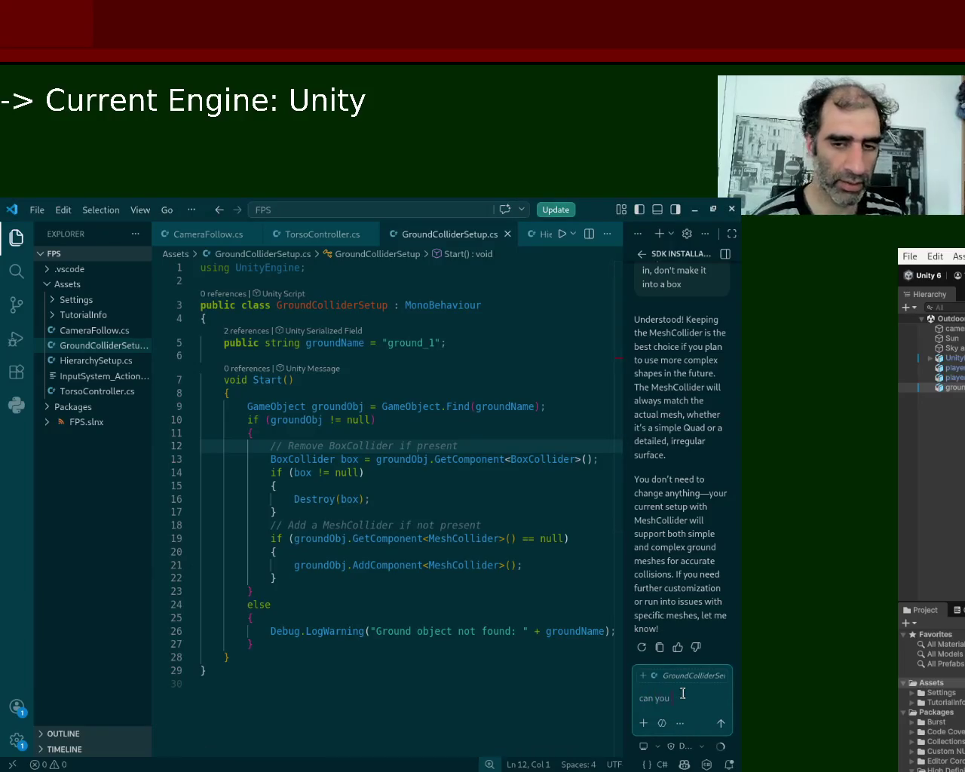
pyautogui.write('at the other objects will collide')
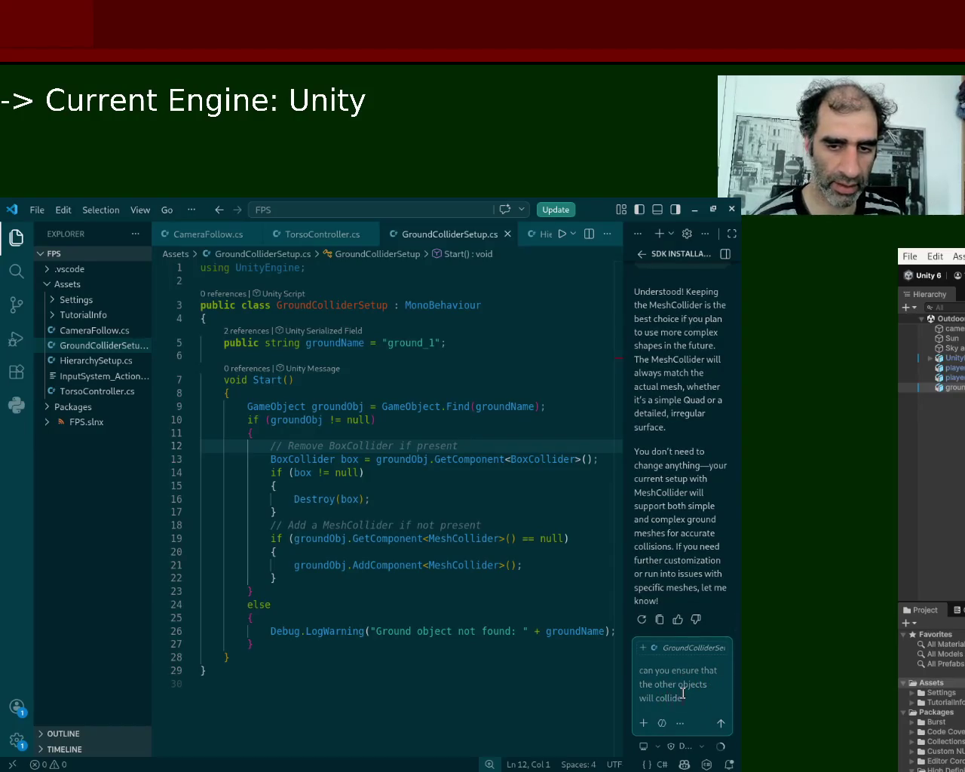
pyautogui.write(' with my ground_1?')
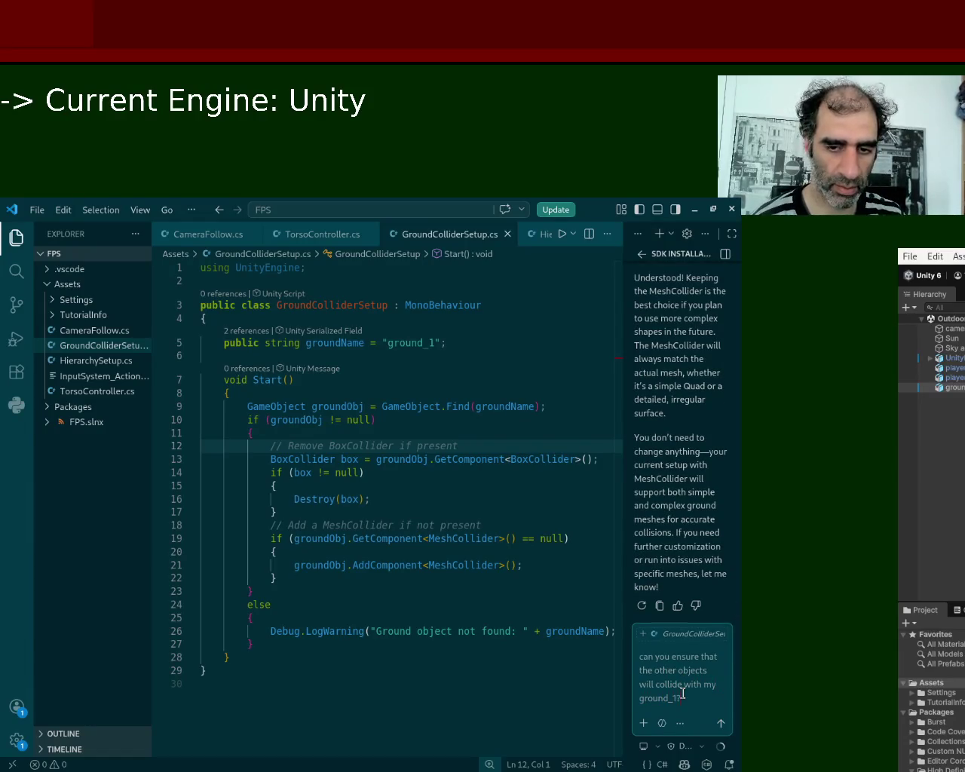
pyautogui.press('Return')
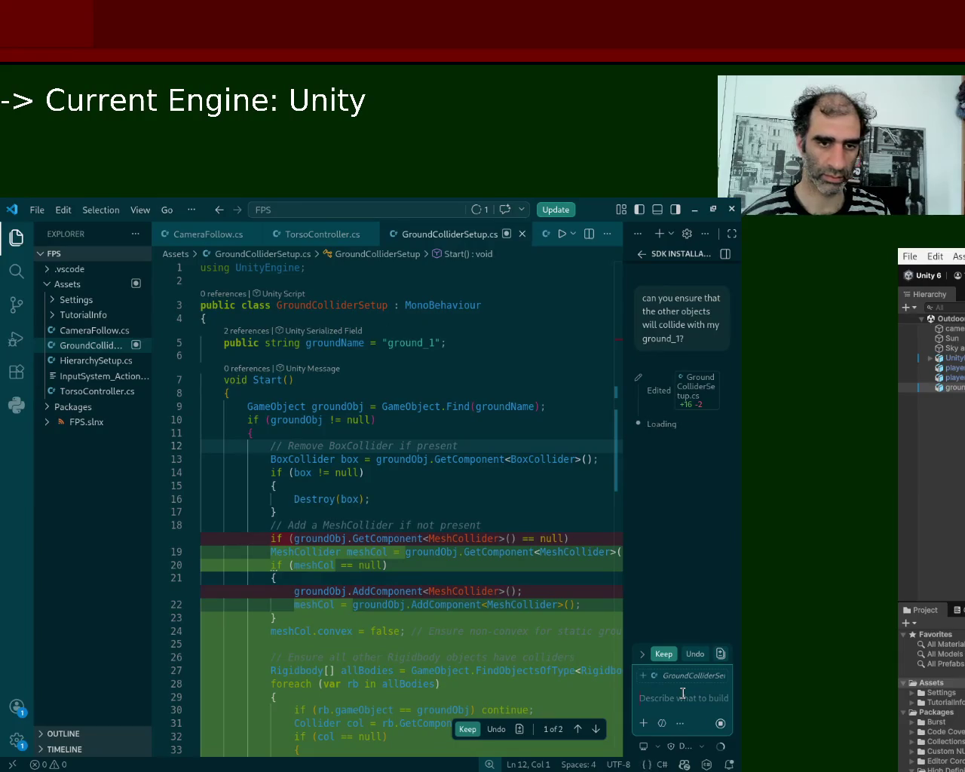
# Keep the assistant's collider edits to GroundColliderSetup.cs and start the Unity scene in Play mode
pyautogui.click(467, 729)
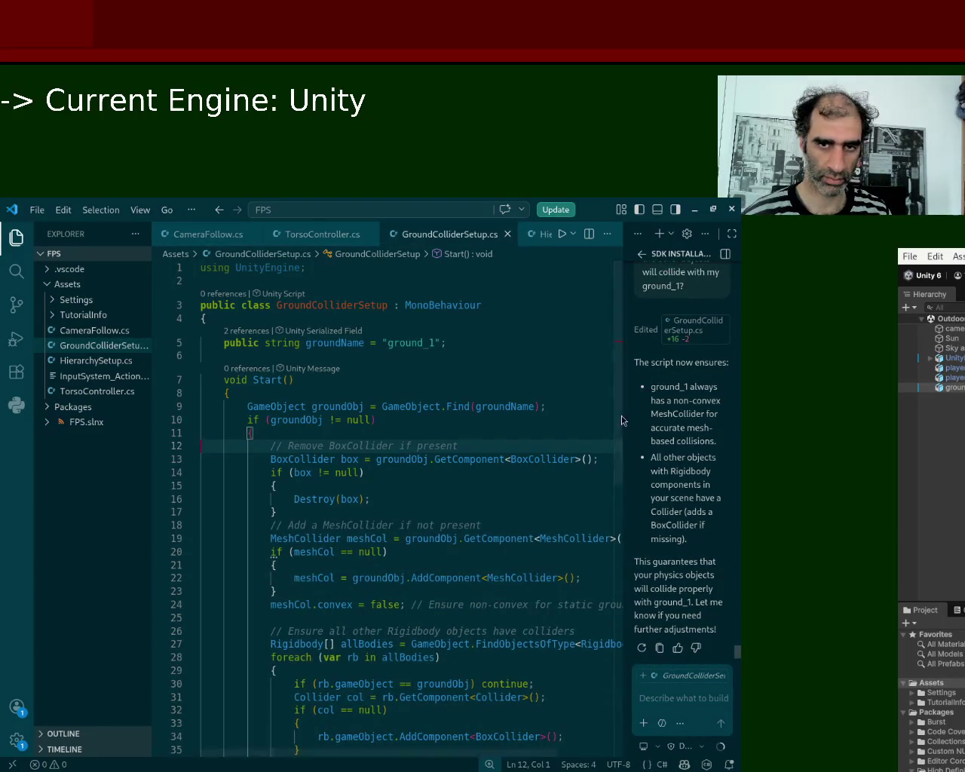
pyautogui.scroll(-9, 601, 569)
pyautogui.scroll(9, 601, 578)
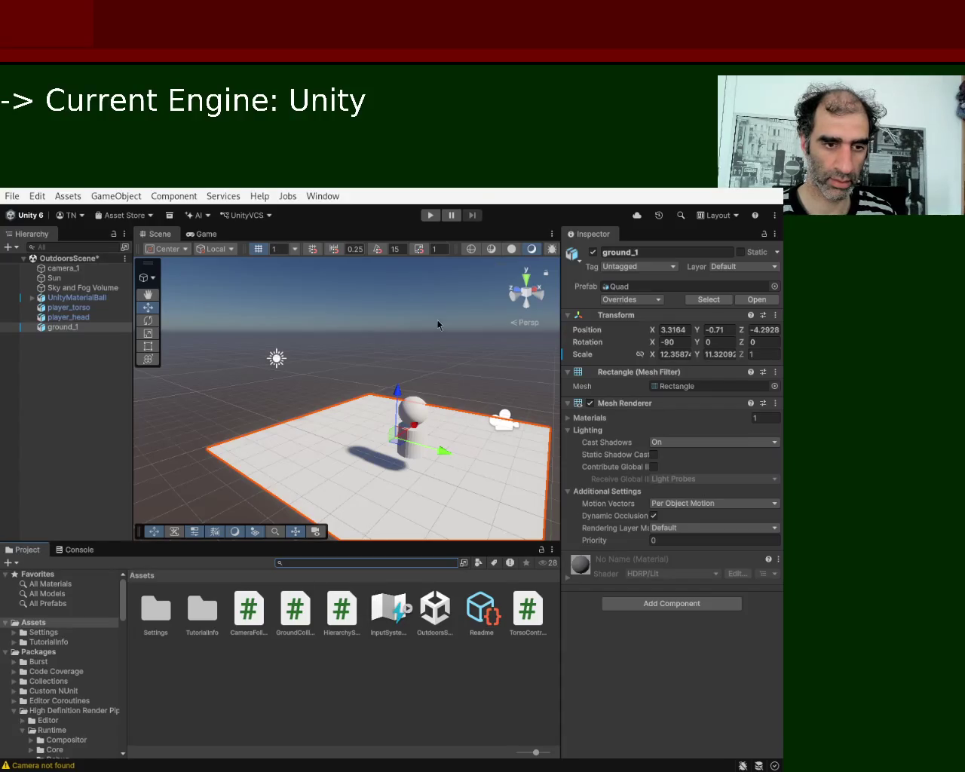
pyautogui.click(427, 216)
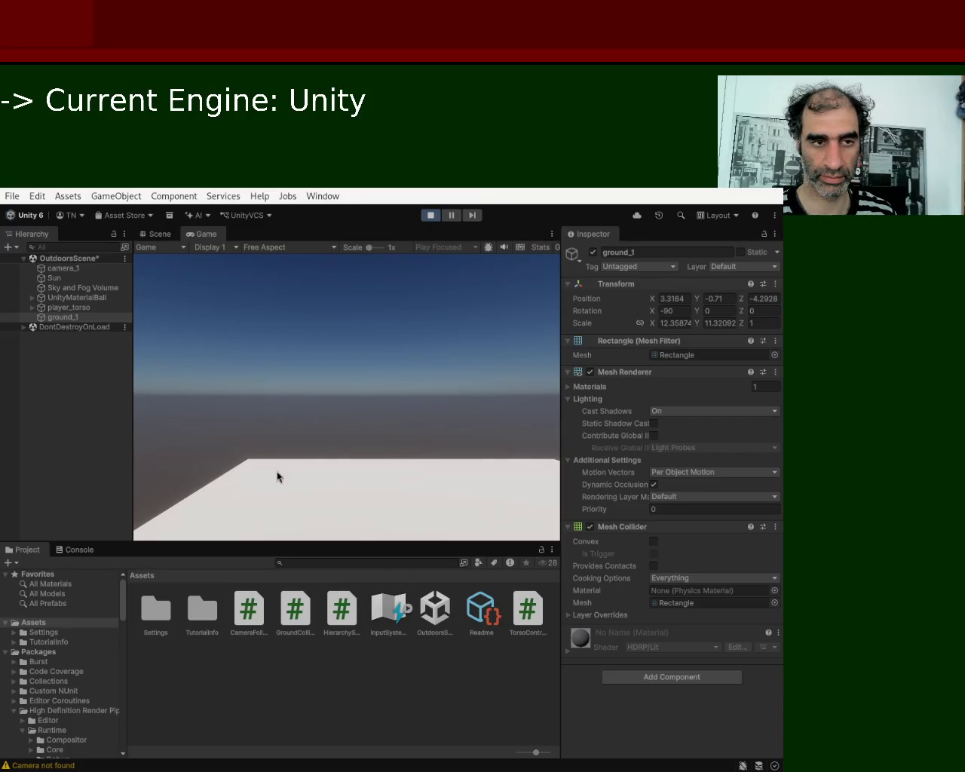
# Switch back to the collider script in VS Code
pyautogui.hotkey('alt', 'Tab')
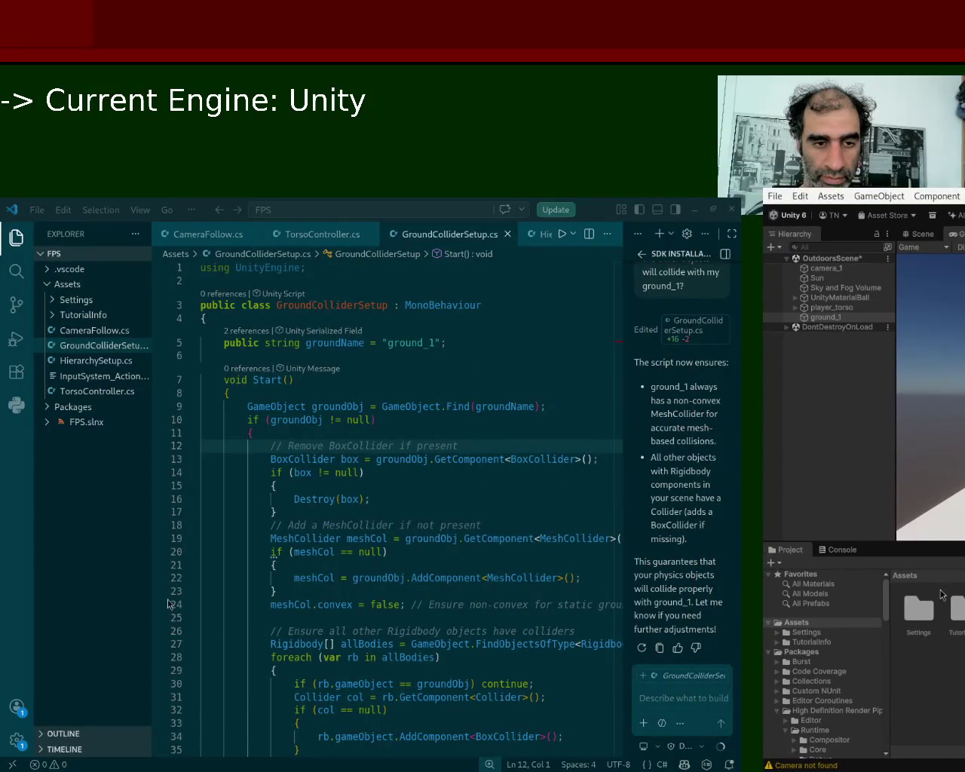
# Discard the Copilot question 'how am i suppose to', then return to Unity and reposition its window
pyautogui.write('how am i ssupp')
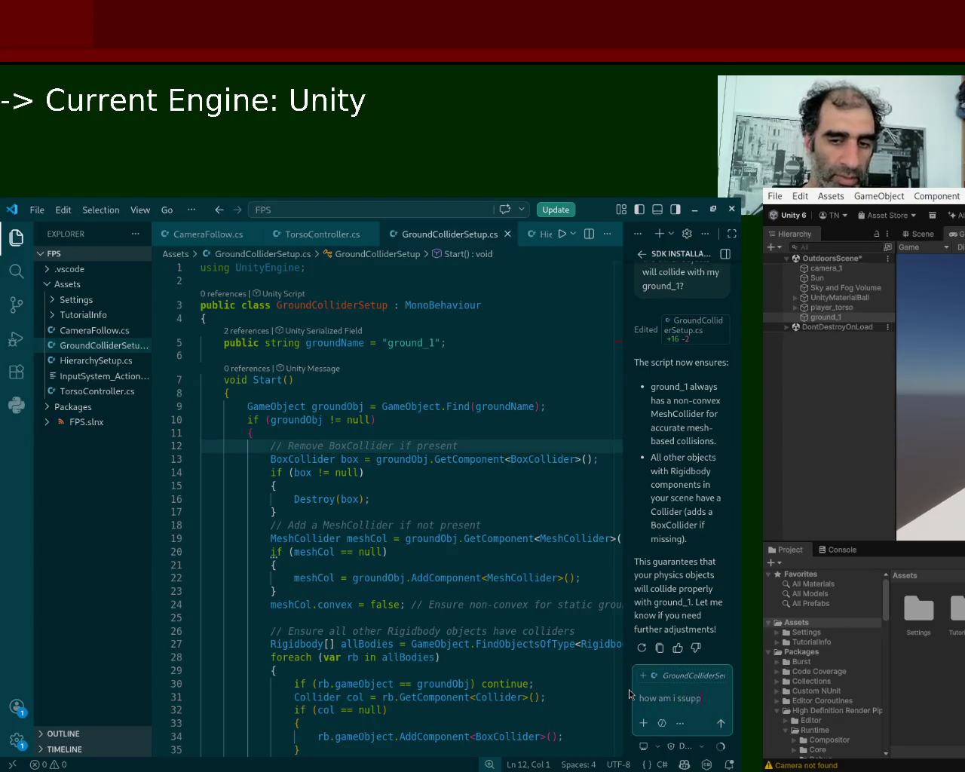
pyautogui.write('ose to')
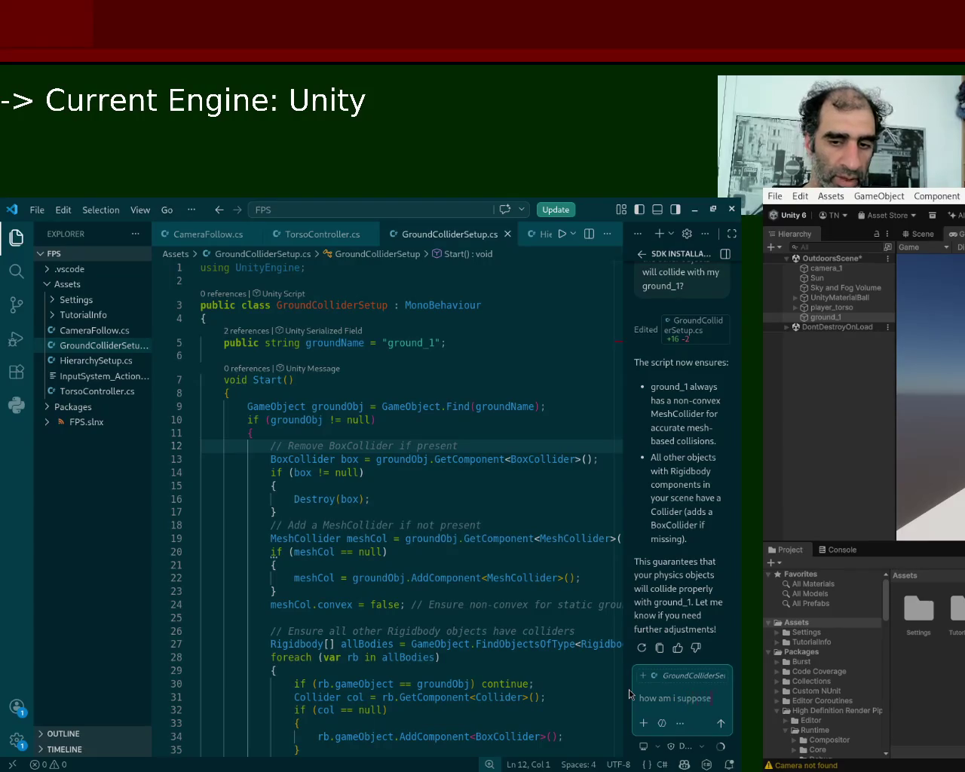
pyautogui.hotkey('ctrl', 'BackSpace')
pyautogui.hotkey('ctrl', 'BackSpace')
pyautogui.hotkey('ctrl', 'BackSpace')
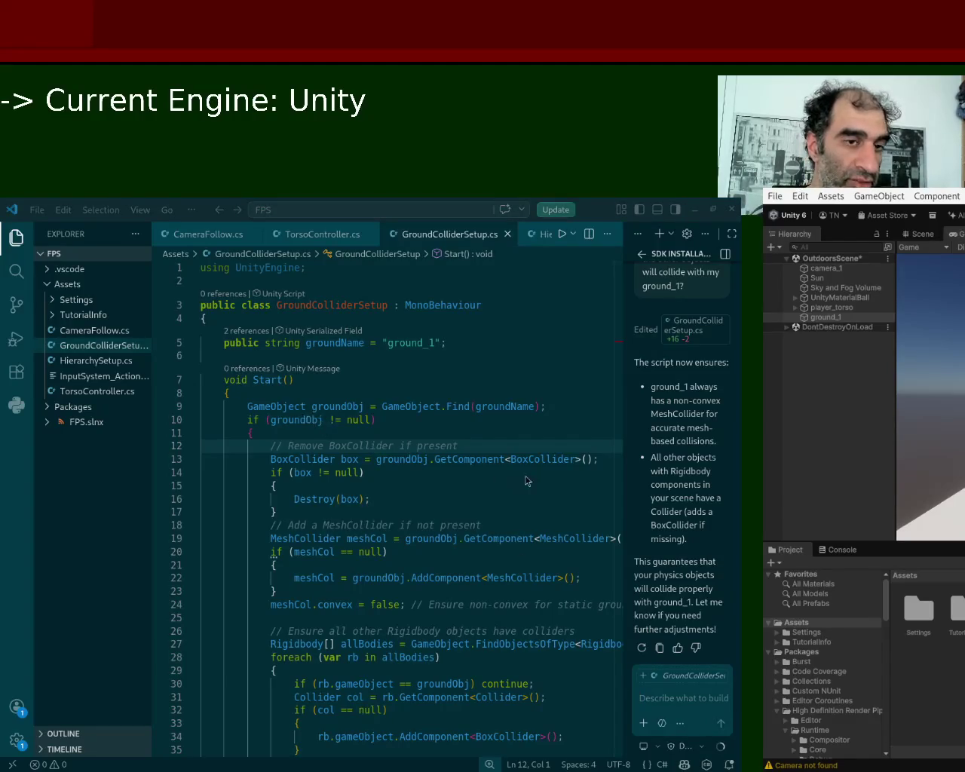
pyautogui.hotkey('alt', 'Tab')
pyautogui.moveTo(545, 474)
pyautogui.mouseDown()
pyautogui.moveTo(304, 420)
pyautogui.moveTo(216, 457)
pyautogui.moveTo(176, 457)
pyautogui.moveTo(238, 499)
pyautogui.moveTo(257, 471)
pyautogui.mouseUp()
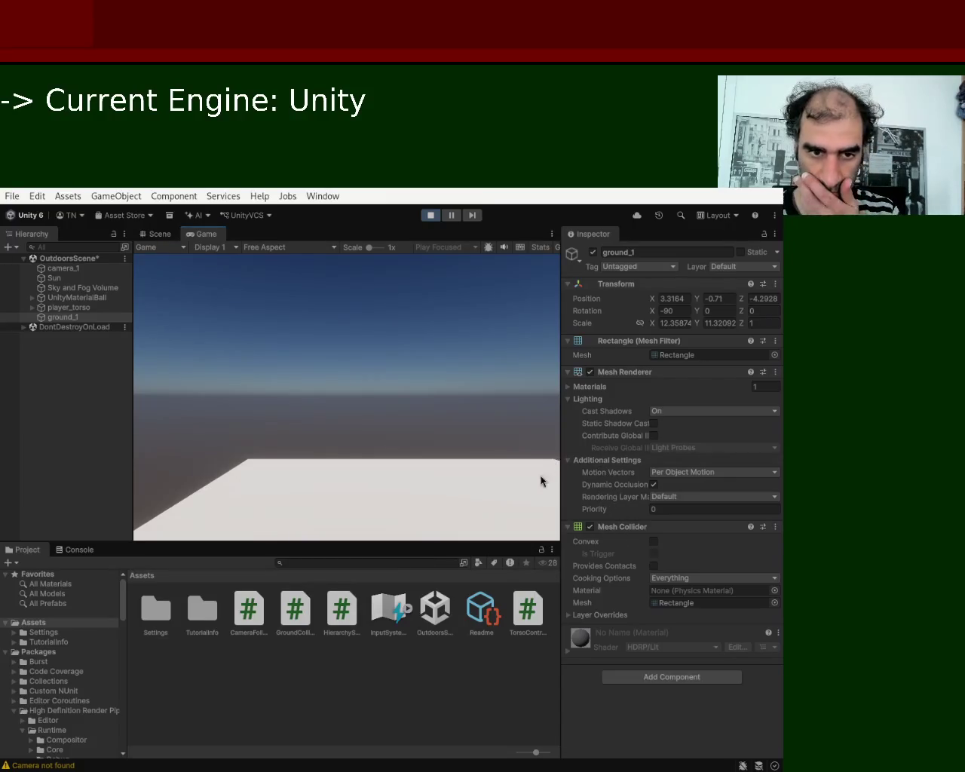
# Delete ground_1 from the running scene and preview models like TestBall_Base, SamplesFixture and Disc
pyautogui.click(60, 319)
pyautogui.press('Delete')
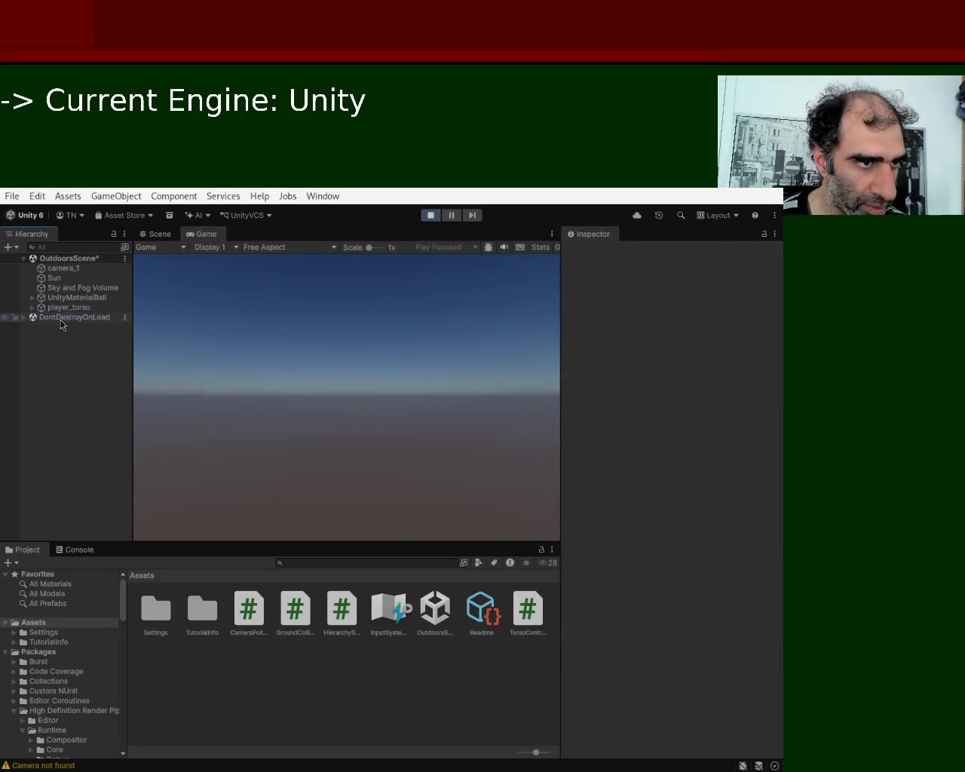
pyautogui.click(65, 594)
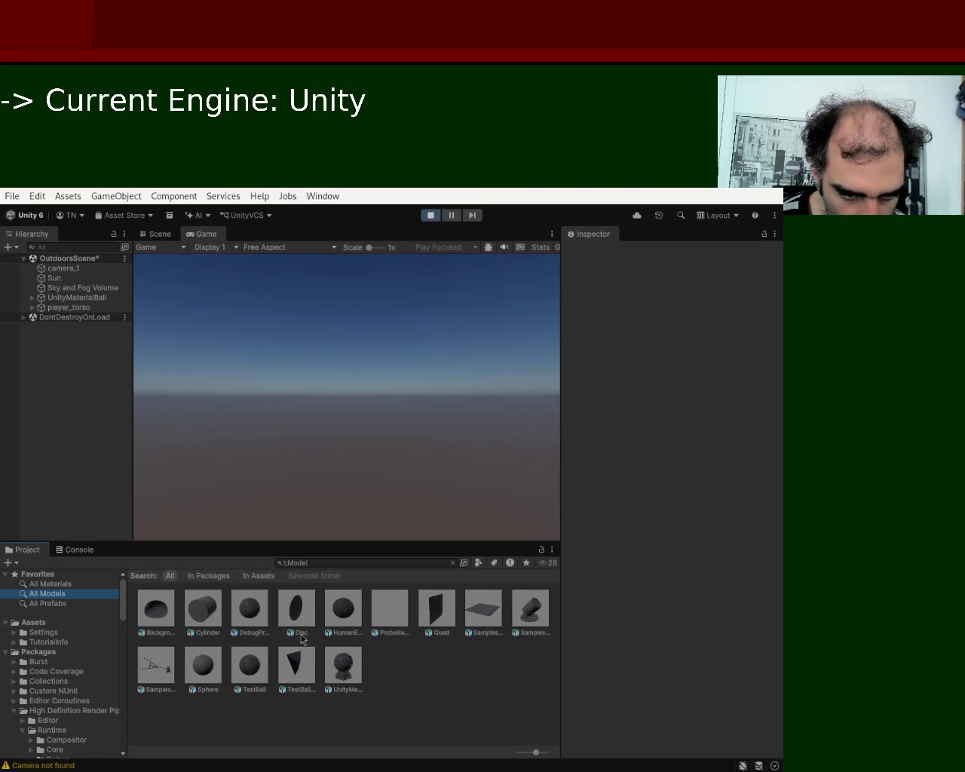
pyautogui.click(290, 671)
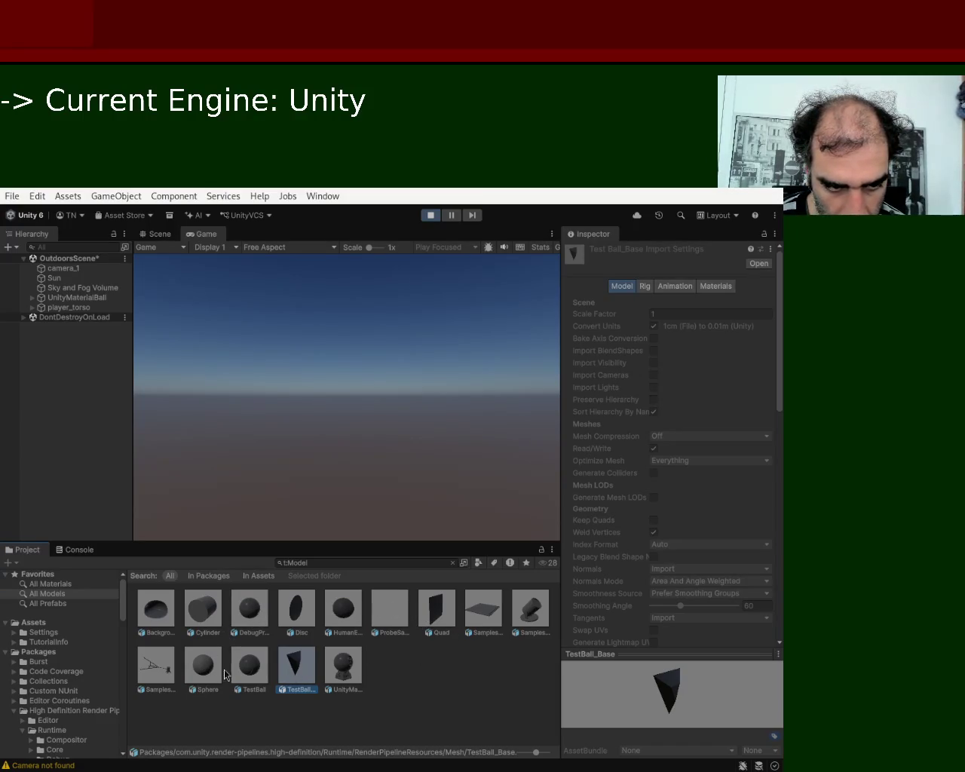
pyautogui.click(489, 611)
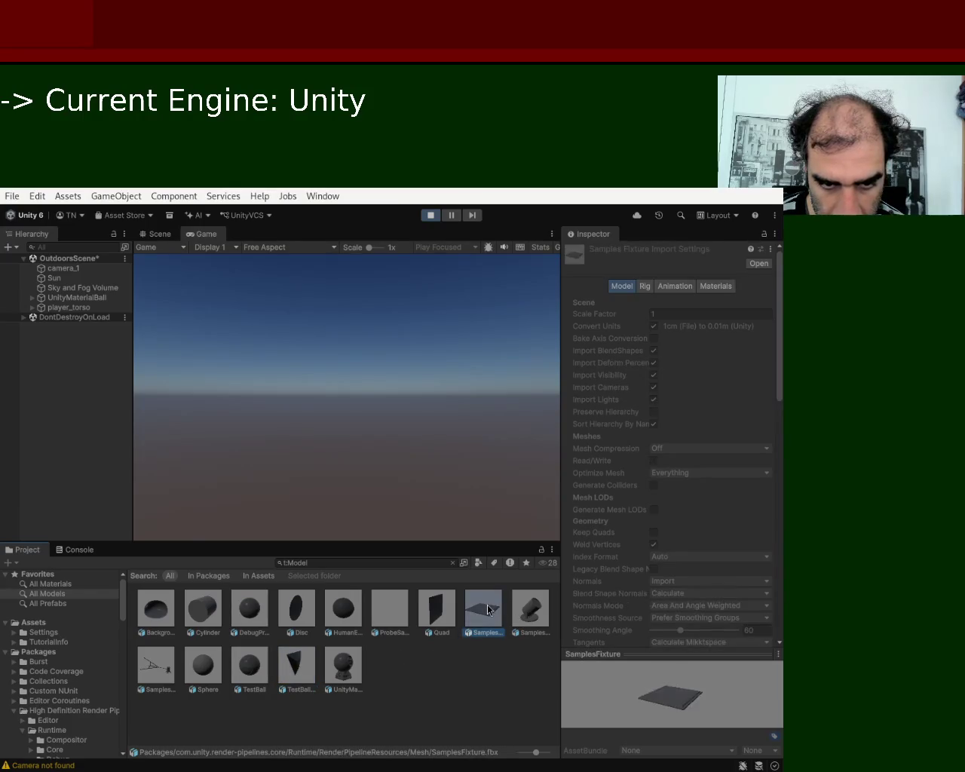
pyautogui.click(446, 610)
pyautogui.click(391, 610)
pyautogui.click(344, 620)
pyautogui.click(296, 614)
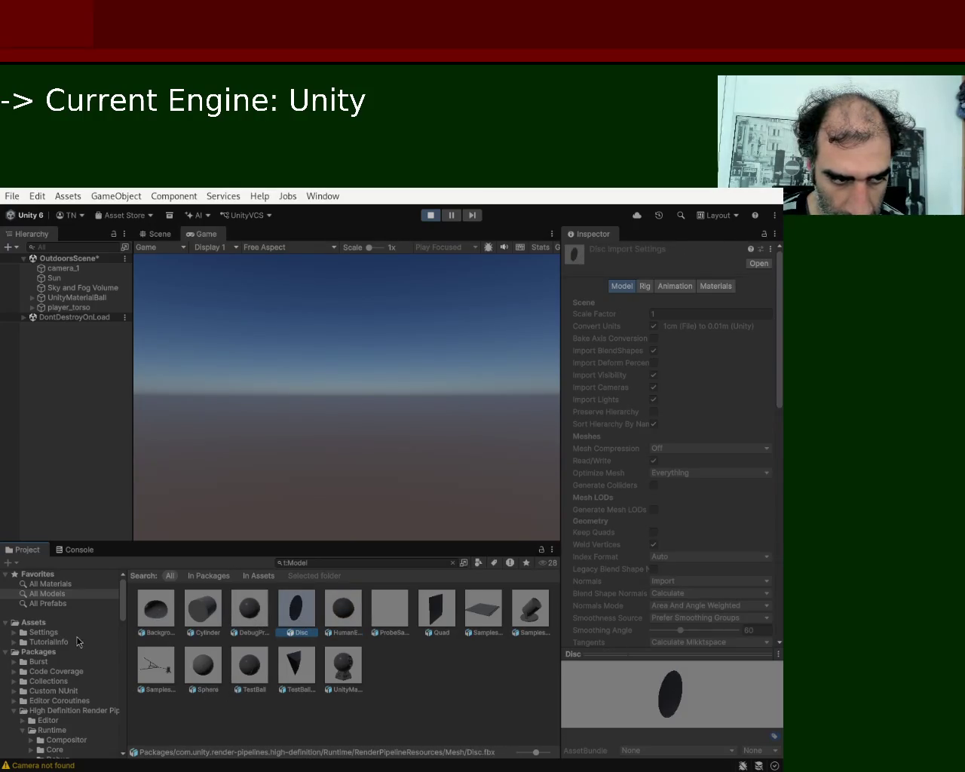
# Browse All Prefabs and All Materials, select the Quad model, and stop Play mode
pyautogui.click(69, 607)
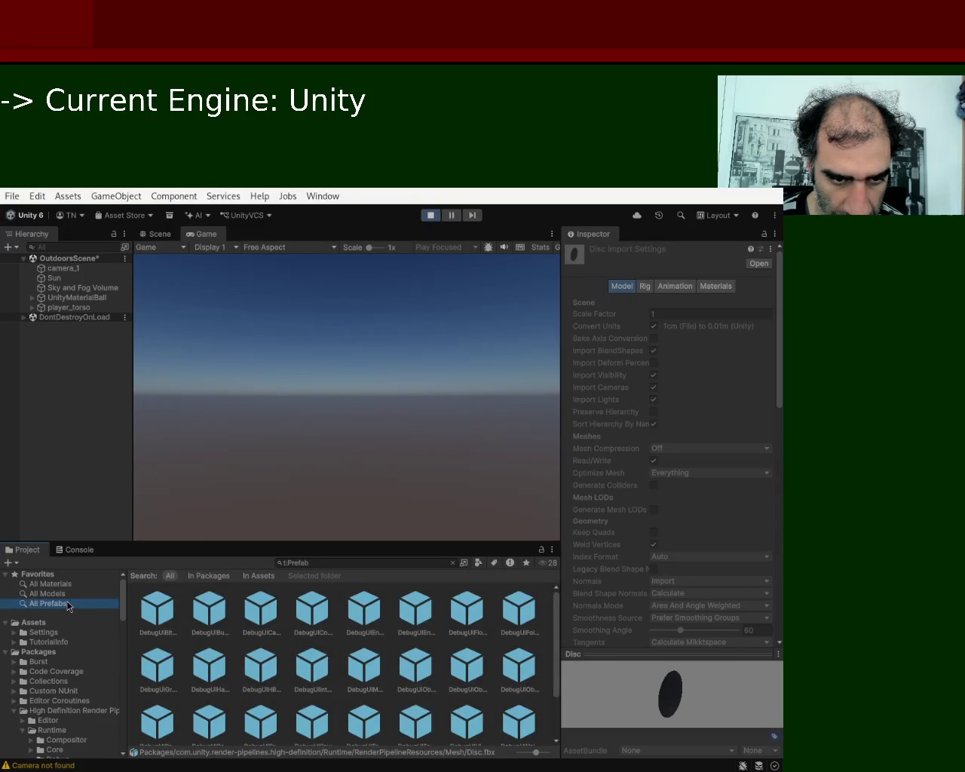
pyautogui.click(76, 586)
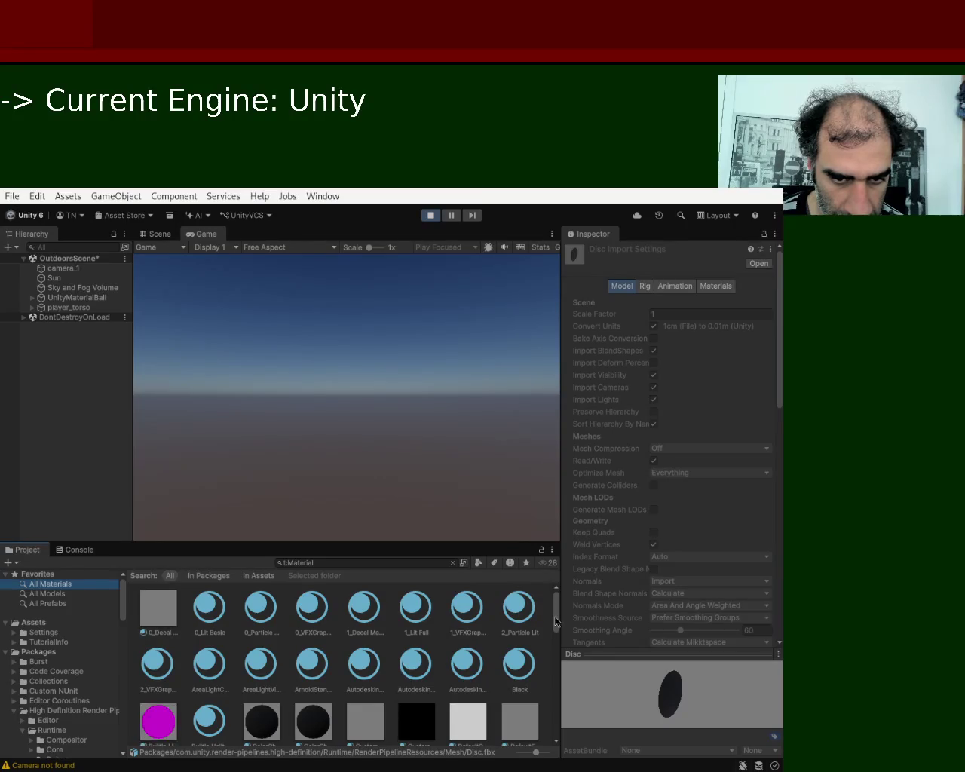
pyautogui.scroll(-5, 554, 621)
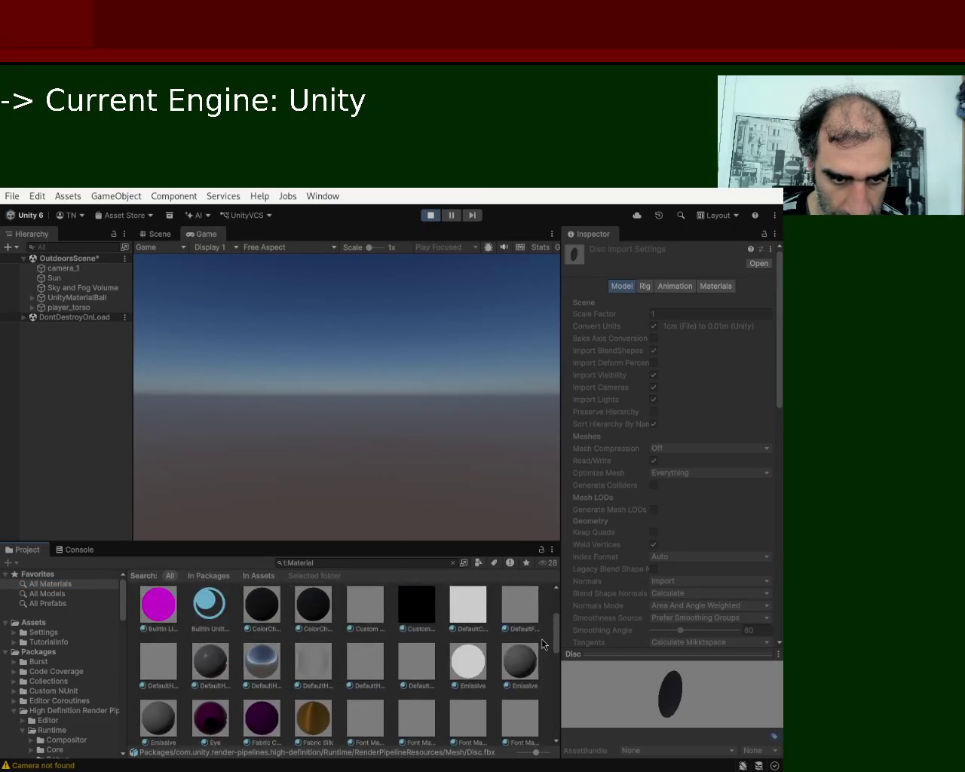
pyautogui.scroll(5, 543, 640)
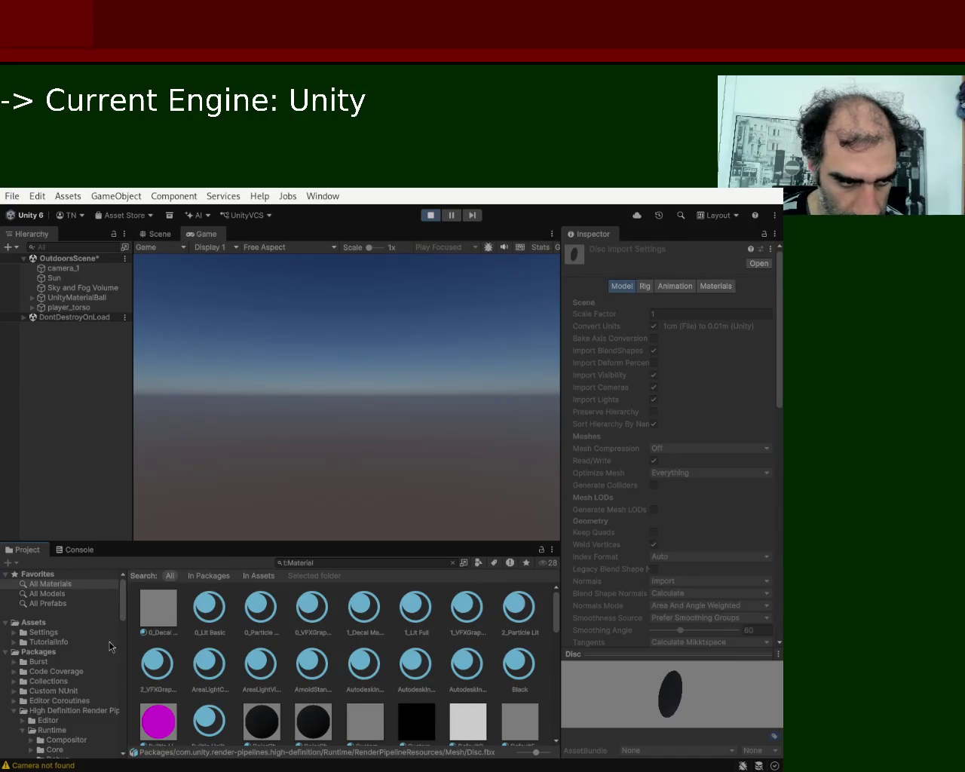
pyautogui.click(71, 594)
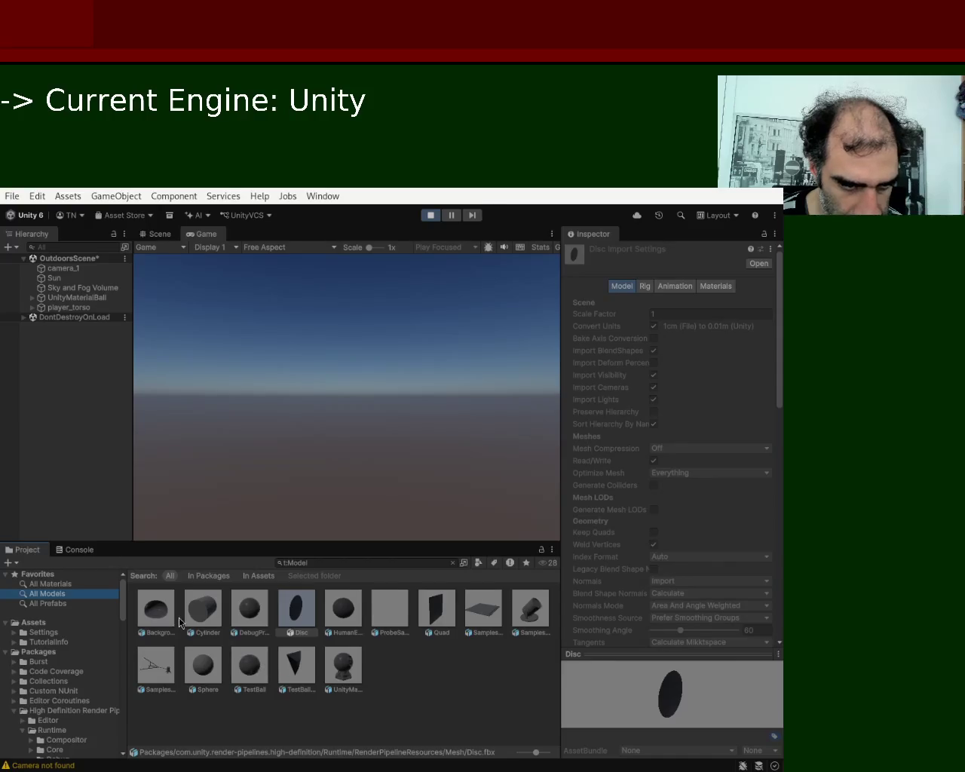
pyautogui.click(482, 615)
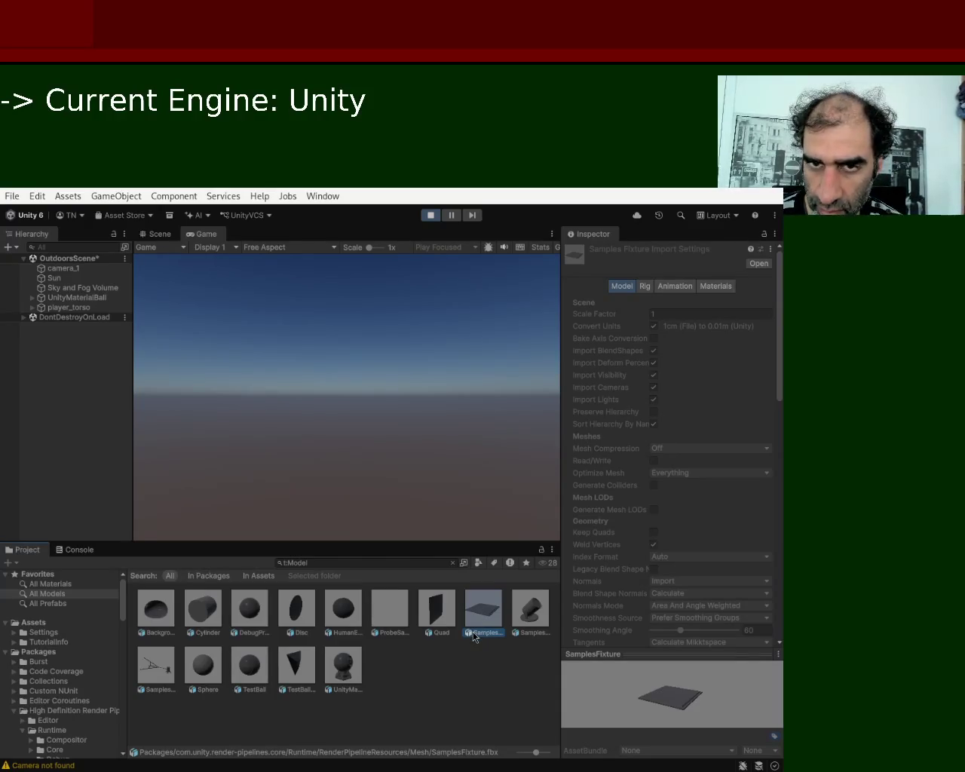
pyautogui.click(442, 611)
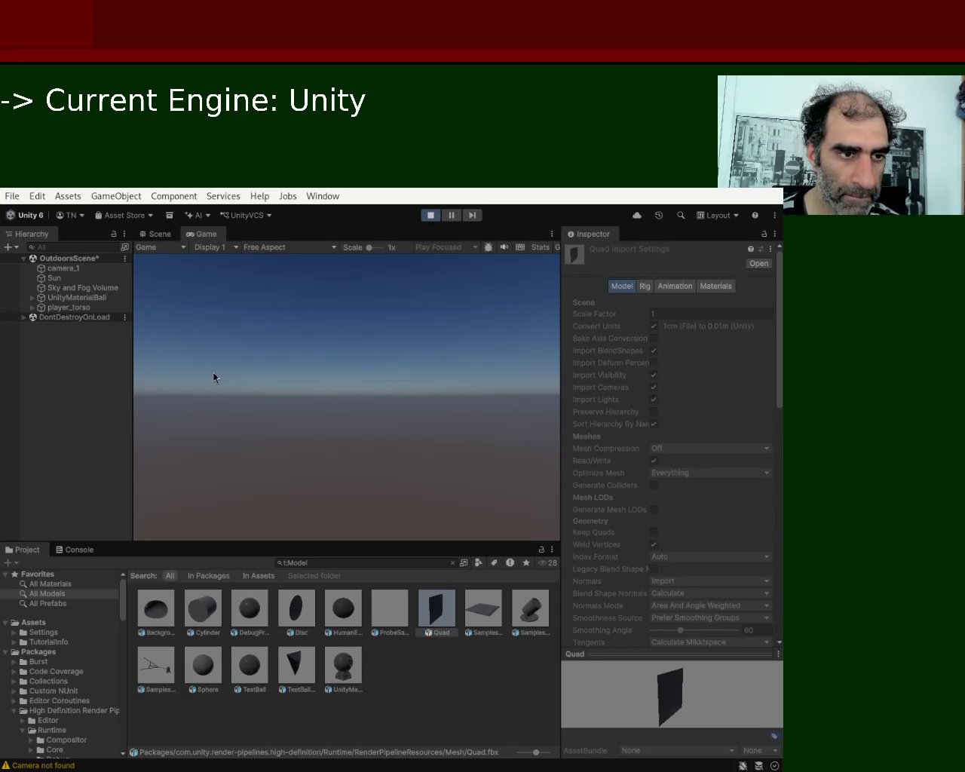
pyautogui.hotkey('ctrl', 'p')
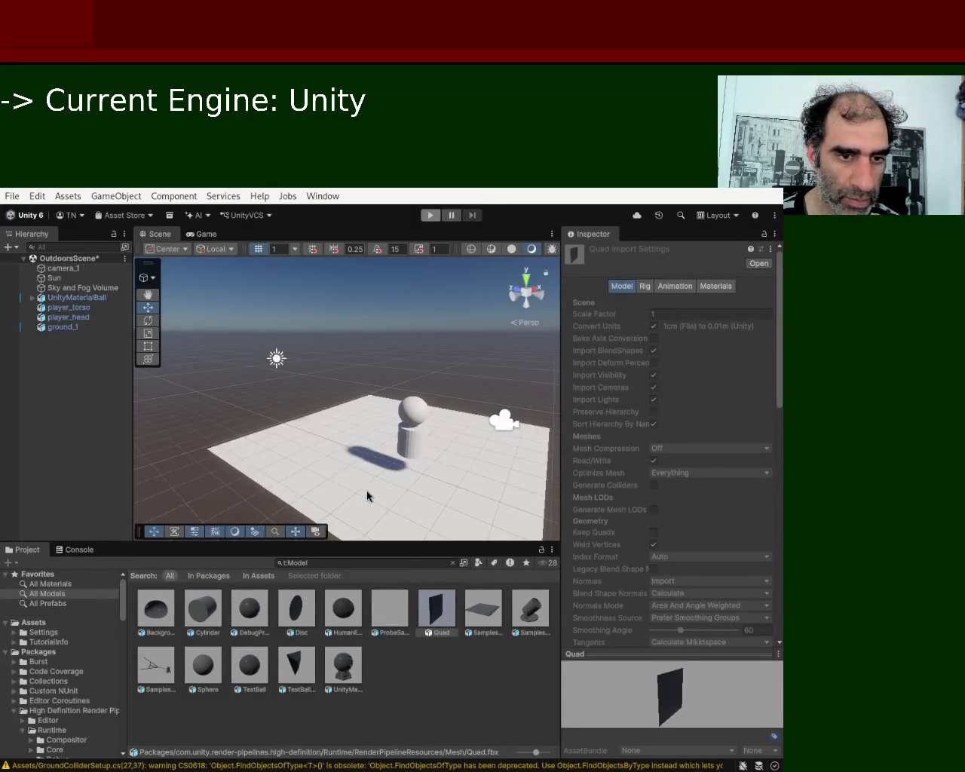
# Delete the old ground_1 plane and drop a new Quad at the player's feet
pyautogui.click(367, 491)
pyautogui.click(63, 330)
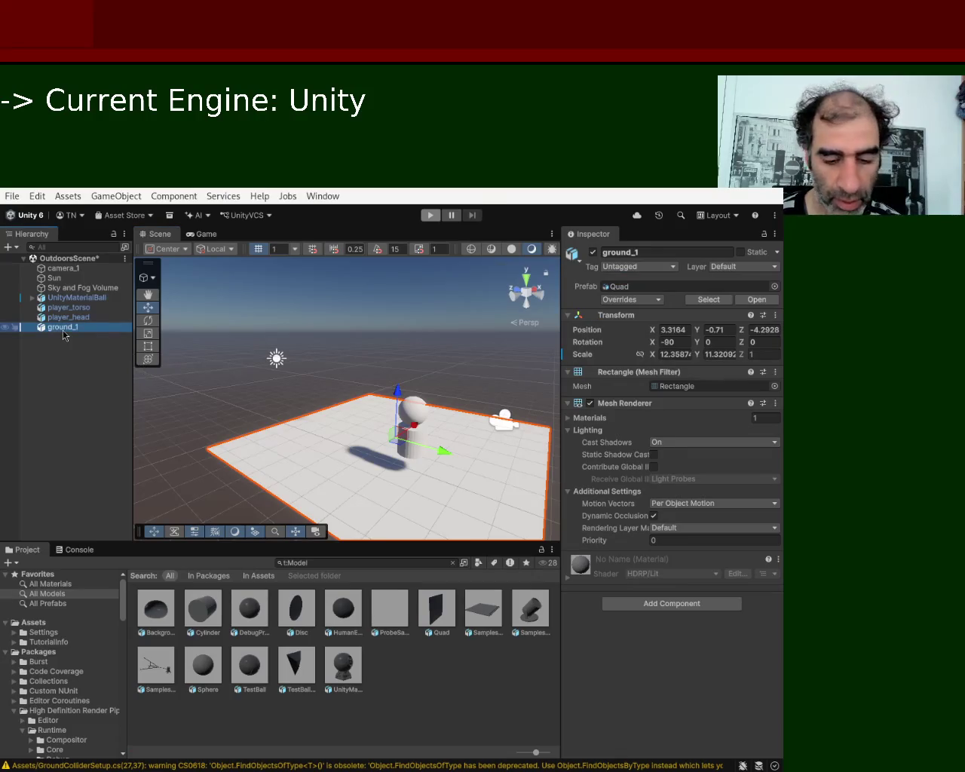
pyautogui.press('Delete')
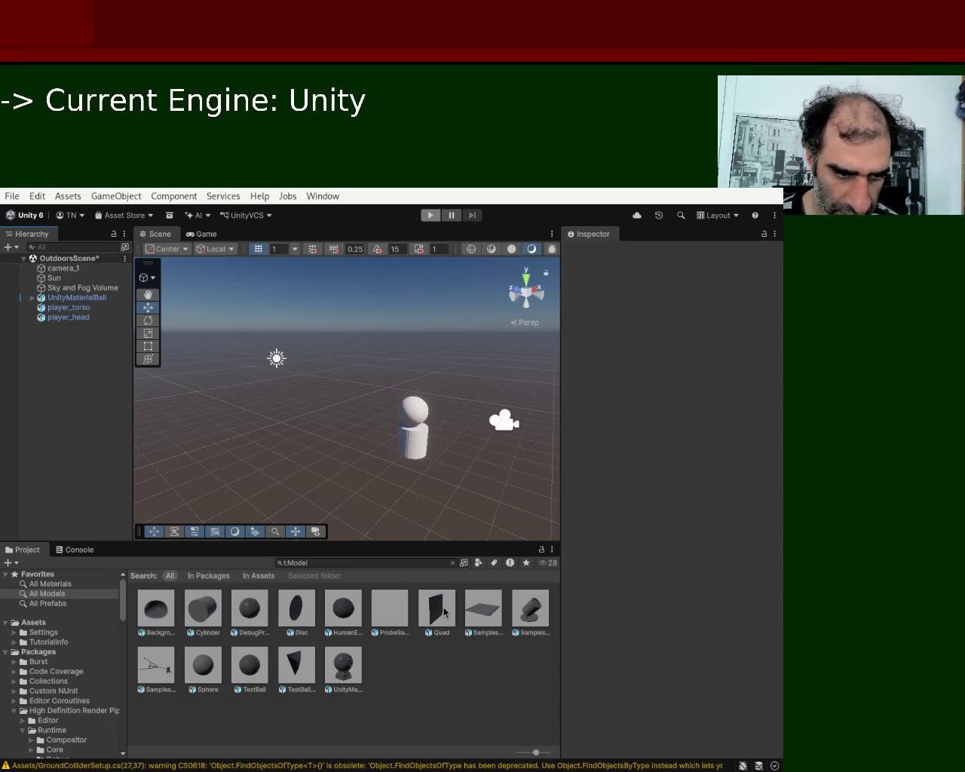
pyautogui.moveTo(443, 610)
pyautogui.mouseDown()
pyautogui.moveTo(424, 538)
pyautogui.moveTo(390, 474)
pyautogui.mouseUp()
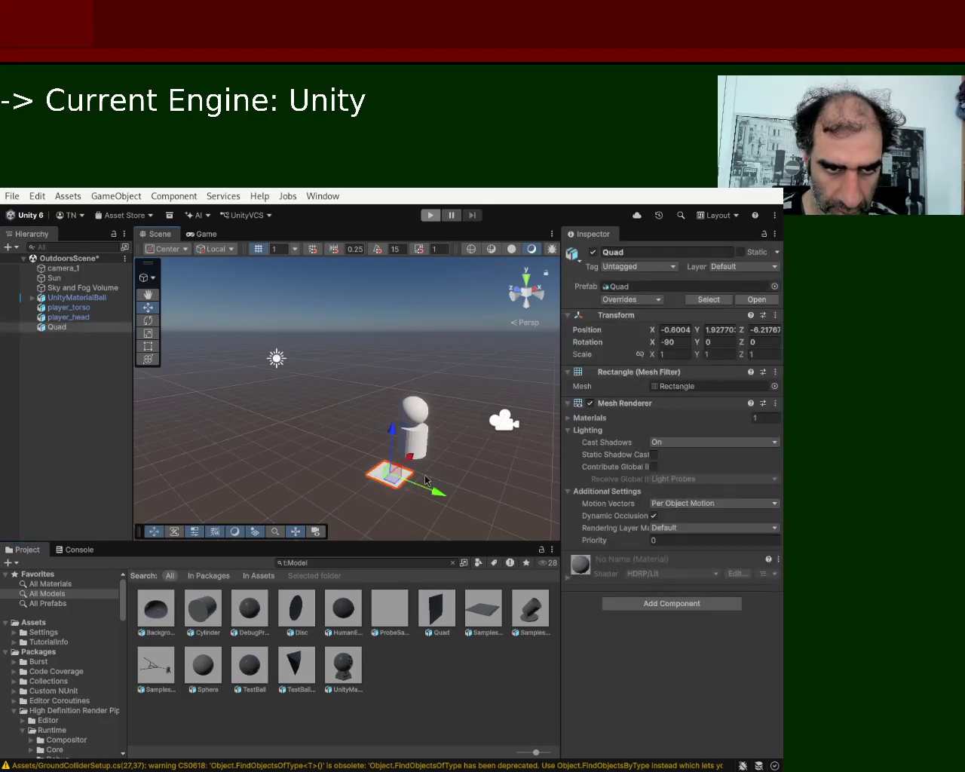
# Rename the new Quad to ground_1 and reveal its source mesh folder in the Project
pyautogui.click(692, 287)
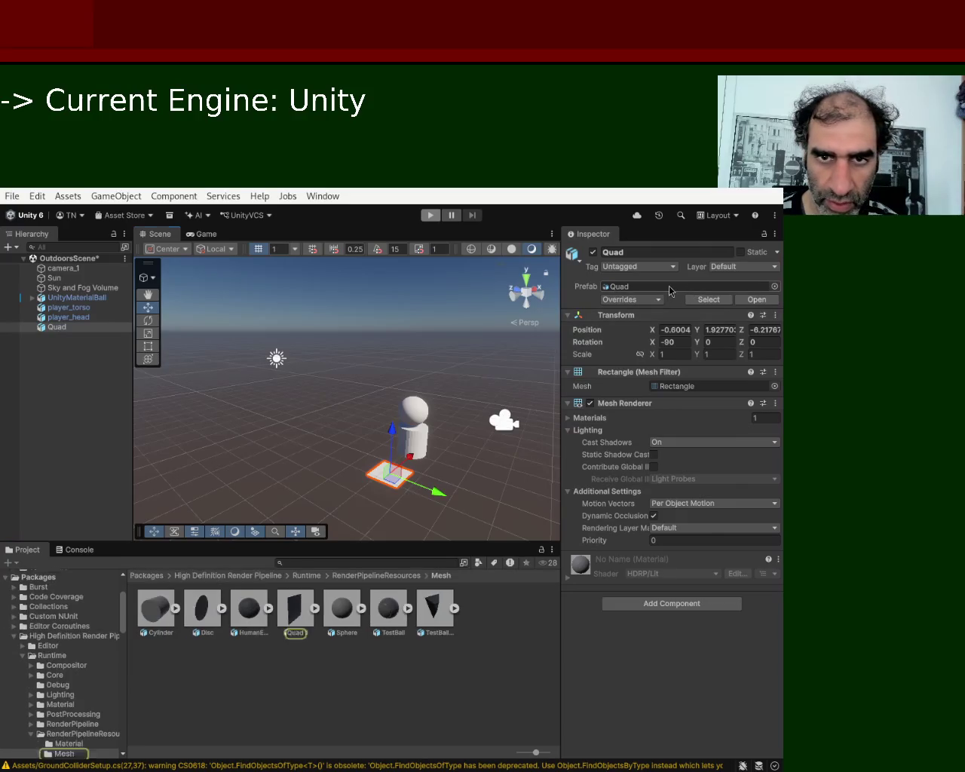
pyautogui.click(644, 252)
pyautogui.write('ground_')
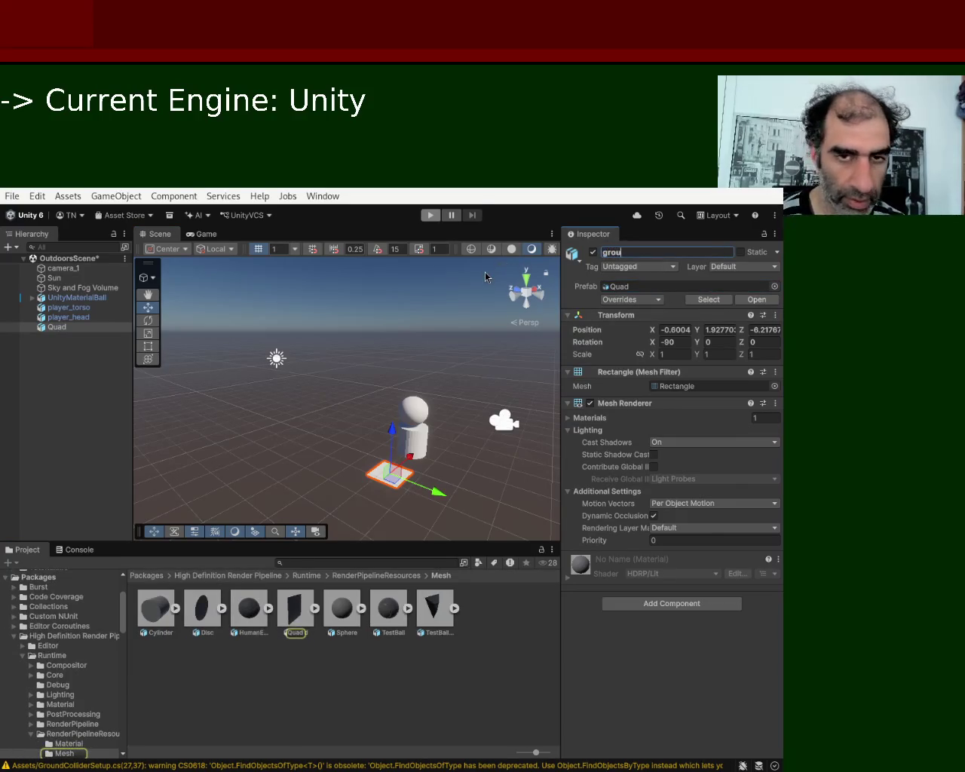
pyautogui.write('1')
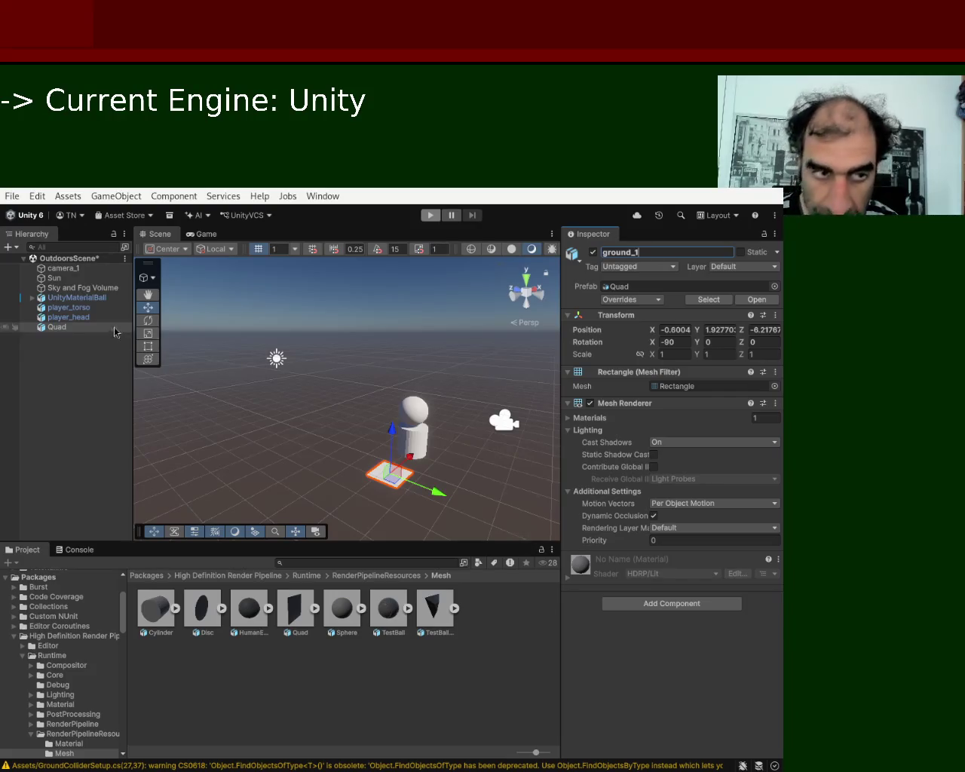
pyautogui.click(69, 318)
pyautogui.click(65, 327)
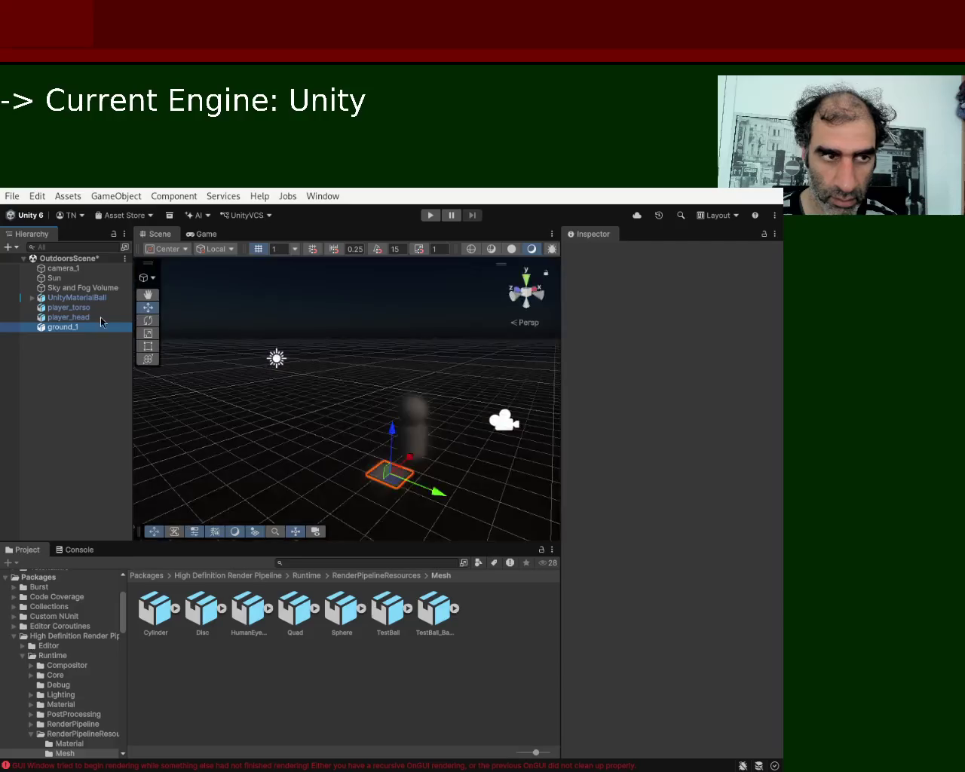
pyautogui.click(646, 288)
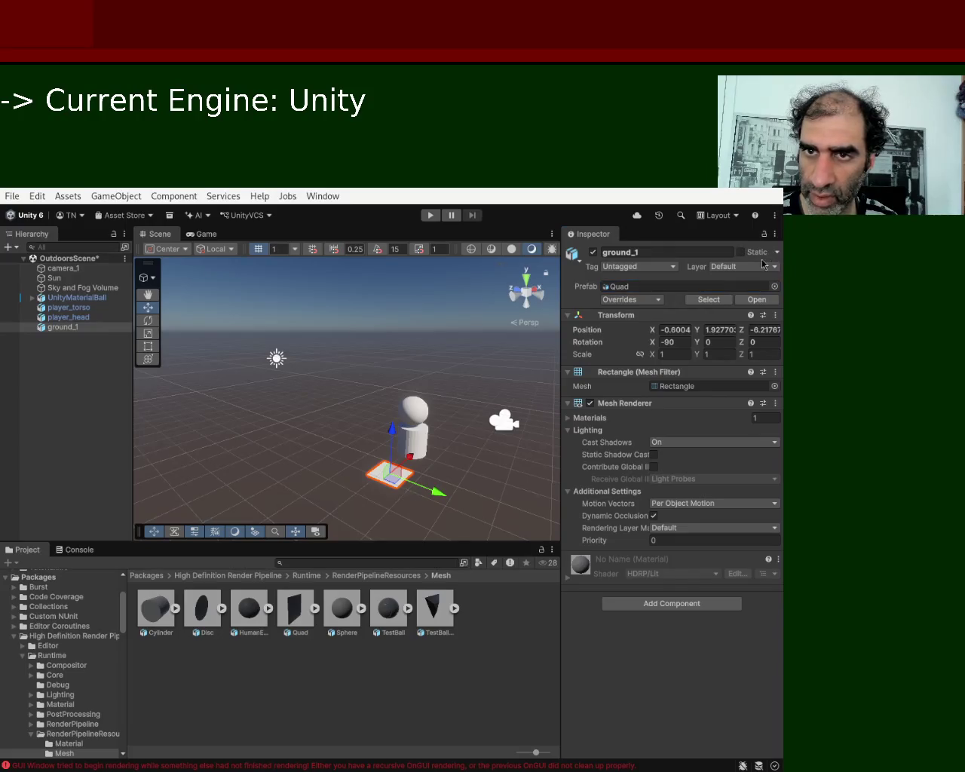
# Toggle ground_1's Static checkbox until it ends unticked, leaving the object non-static
pyautogui.click(741, 252)
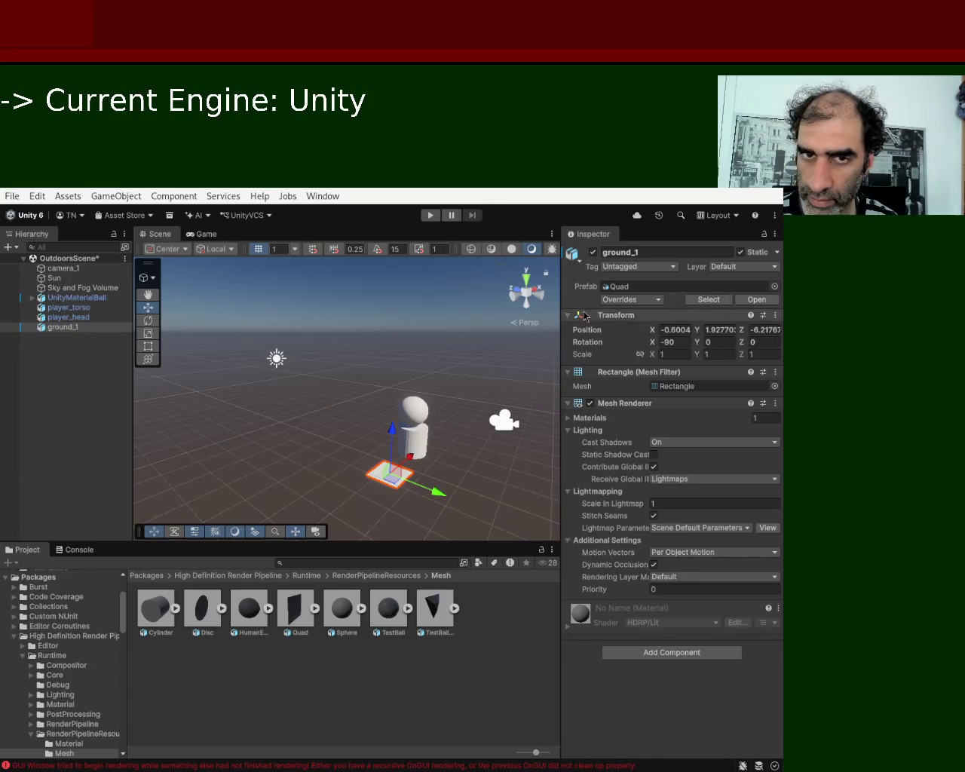
pyautogui.click(754, 287)
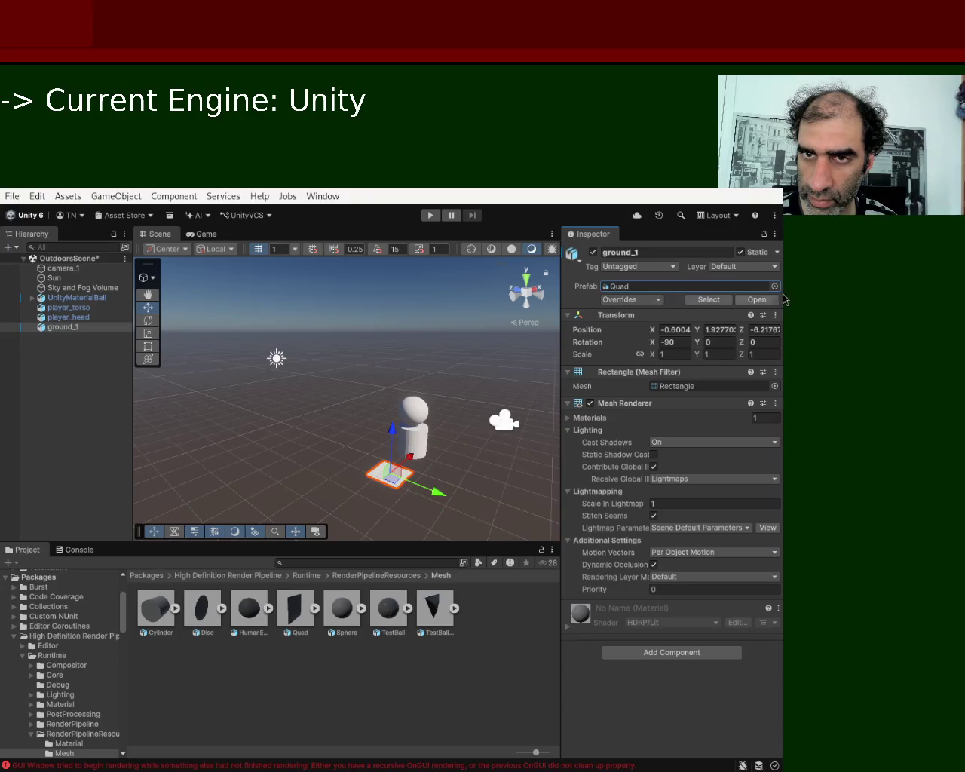
pyautogui.click(774, 256)
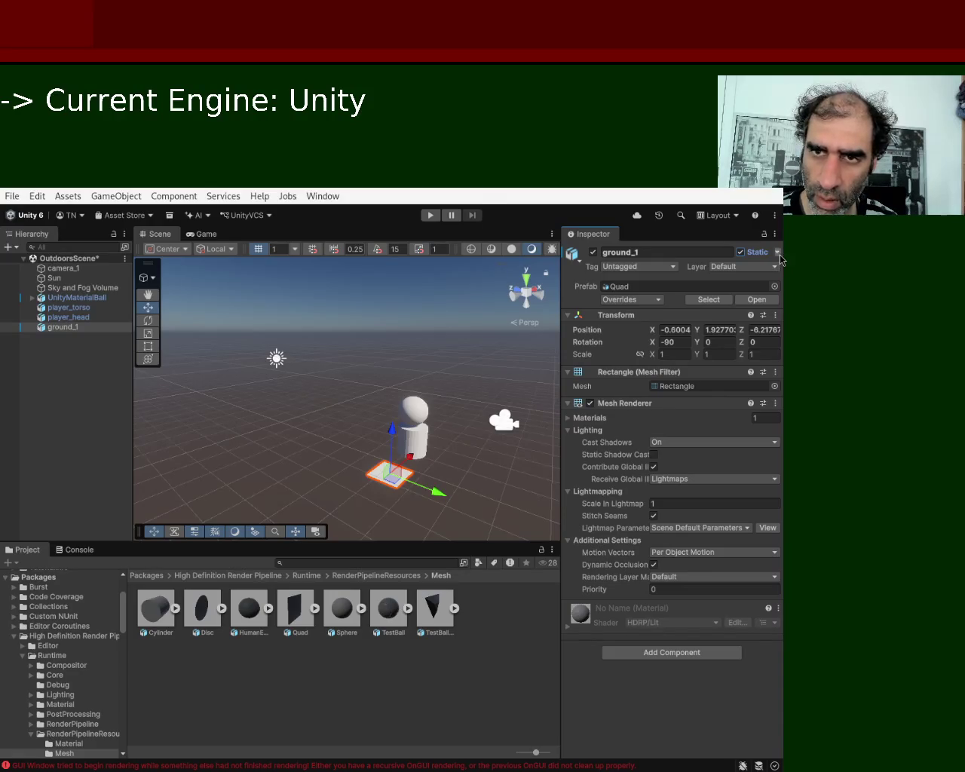
pyautogui.click(740, 253)
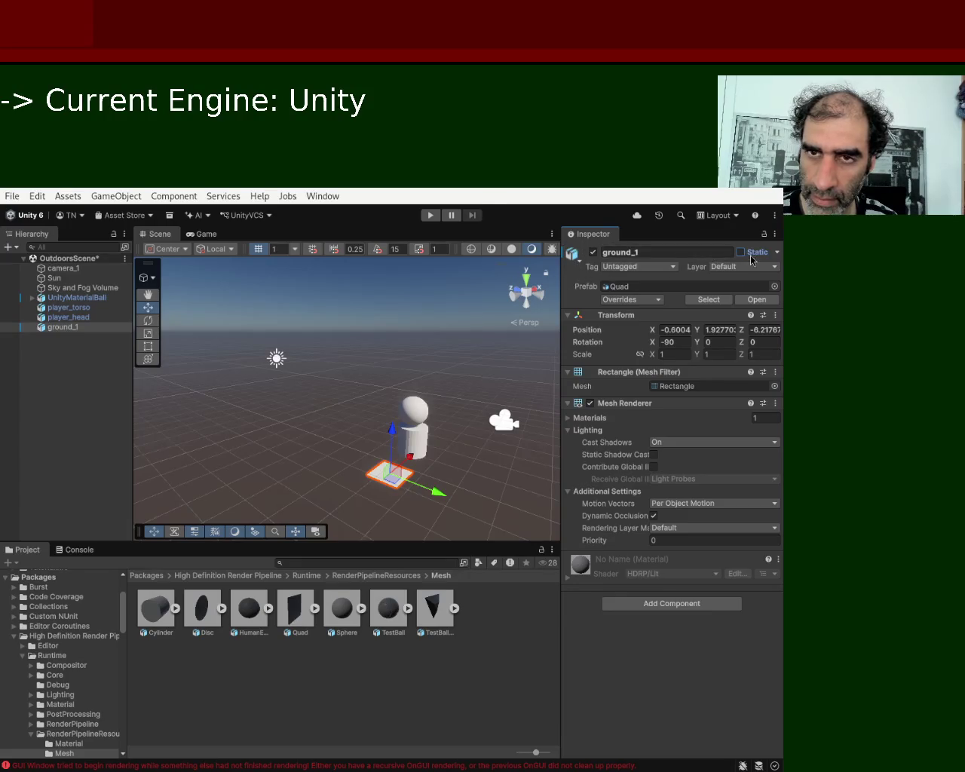
pyautogui.click(740, 256)
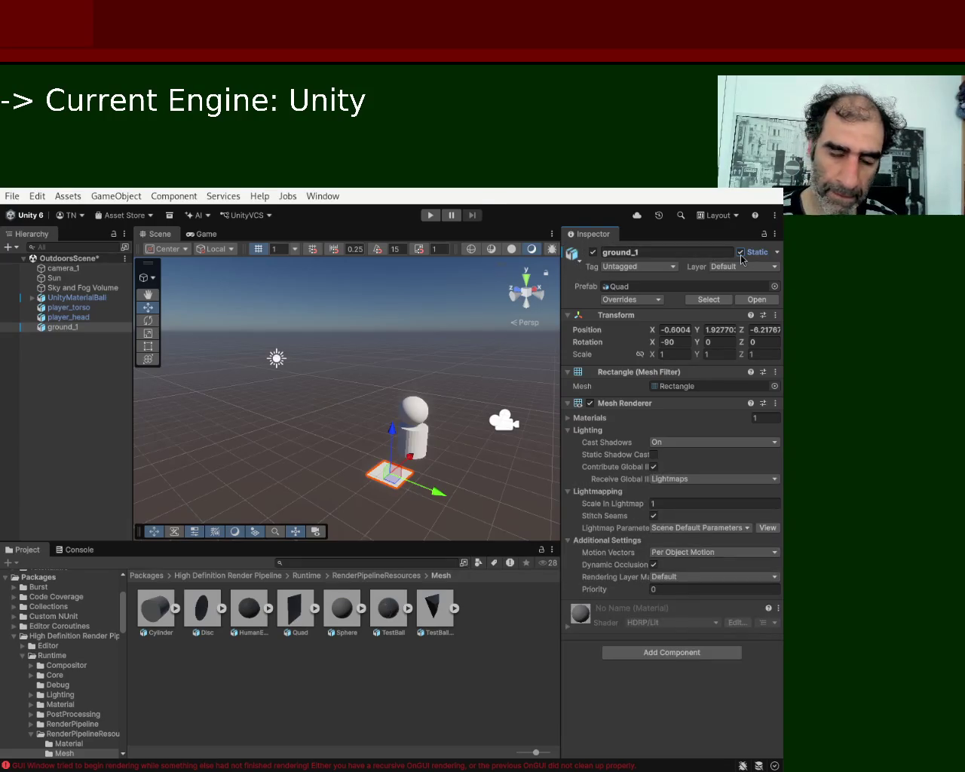
pyautogui.click(740, 253)
pyautogui.click(740, 253)
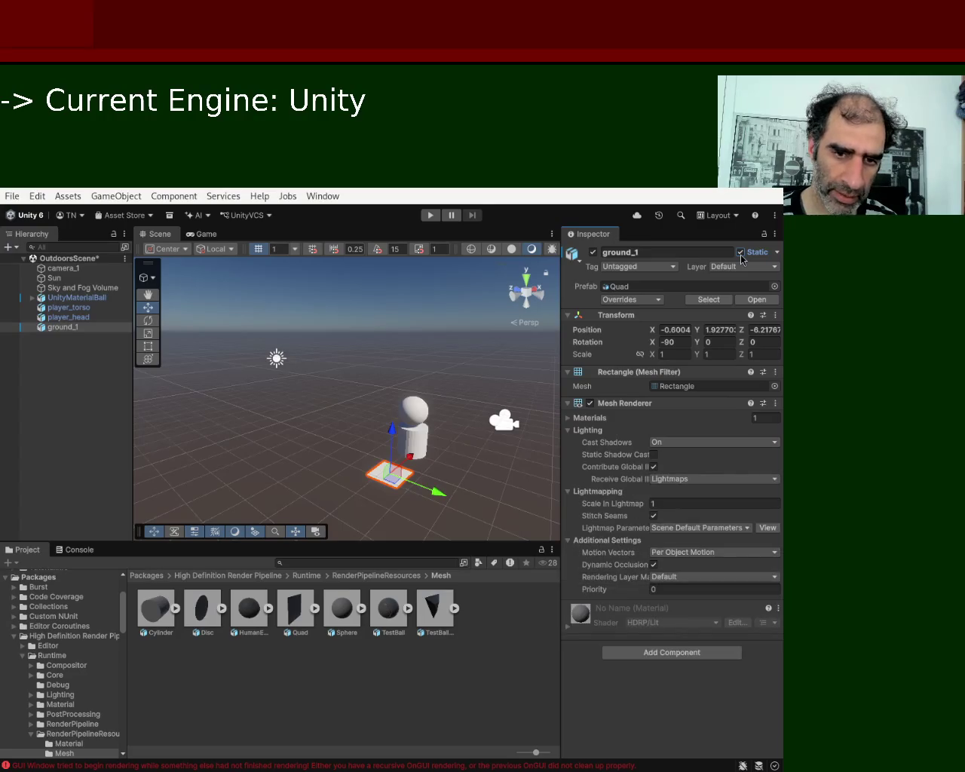
pyautogui.click(740, 255)
pyautogui.click(740, 255)
pyautogui.click(740, 254)
pyautogui.click(741, 254)
pyautogui.click(740, 253)
pyautogui.click(740, 253)
pyautogui.click(740, 255)
pyautogui.click(741, 255)
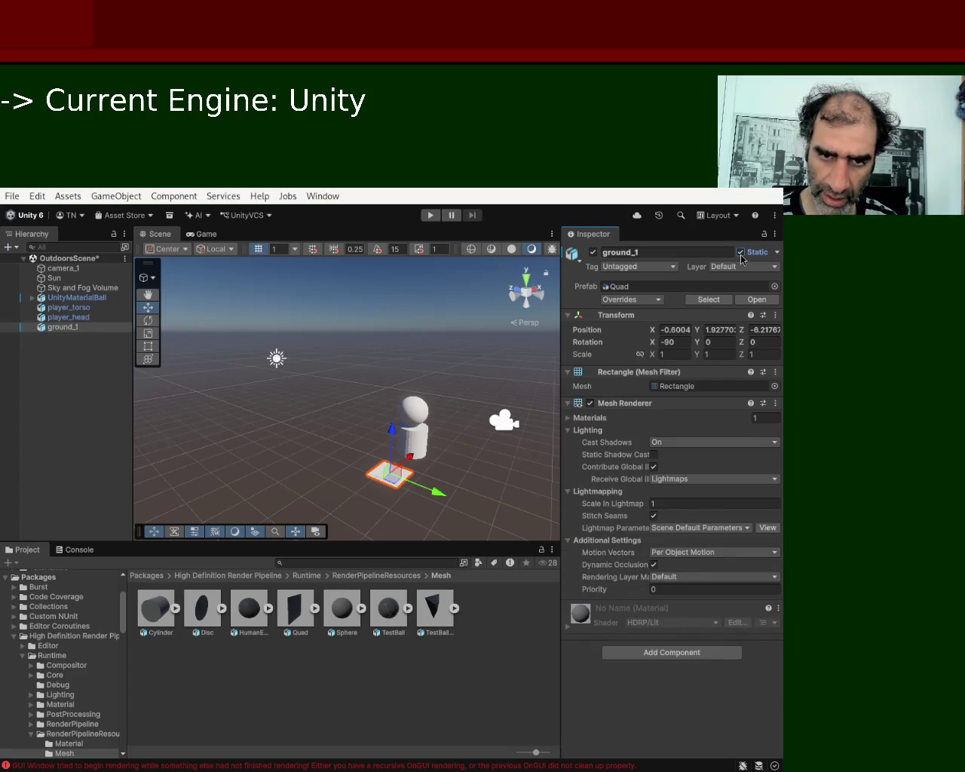
pyautogui.click(741, 255)
pyautogui.moveTo(591, 315)
pyautogui.mouseDown()
pyautogui.moveTo(607, 366)
pyautogui.moveTo(582, 334)
pyautogui.moveTo(582, 316)
pyautogui.mouseUp()
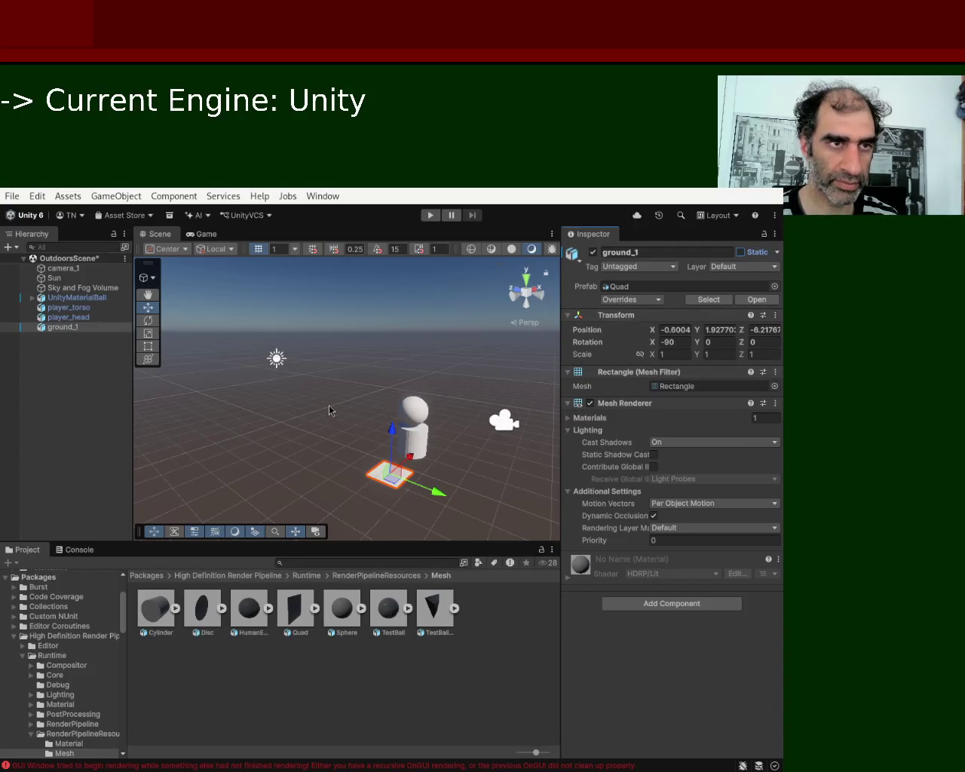
# Scale ground_1 along X and Y with the Scale tool into a flat plane
pyautogui.press('r')
pyautogui.moveTo(389, 510); pyautogui.dragTo(455, 496)
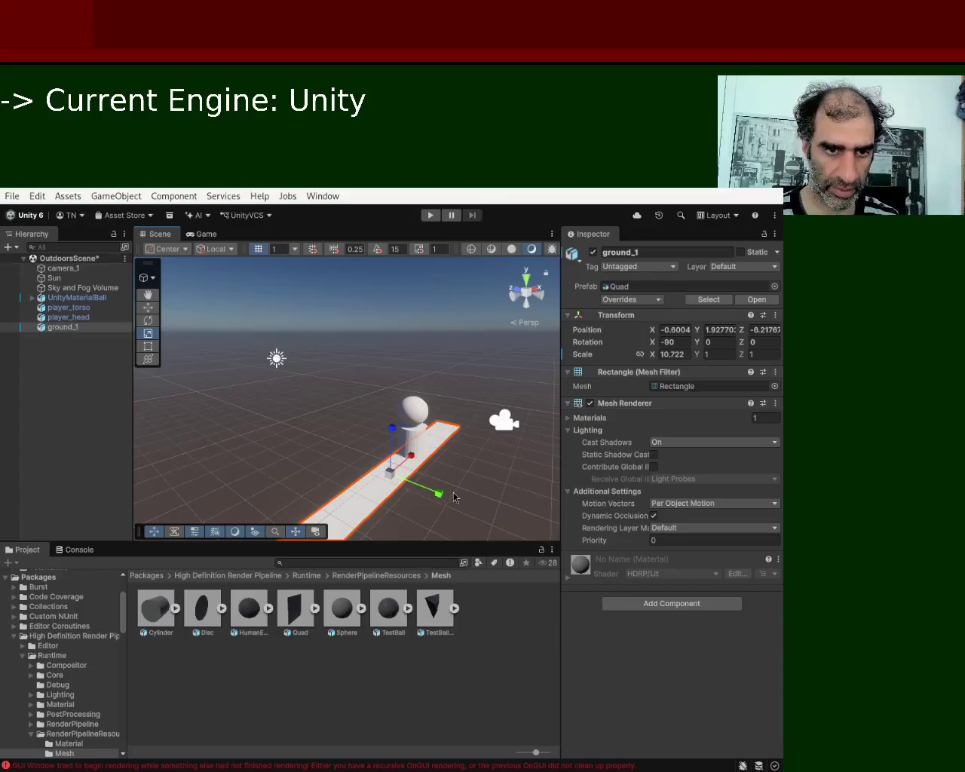
pyautogui.click(445, 497)
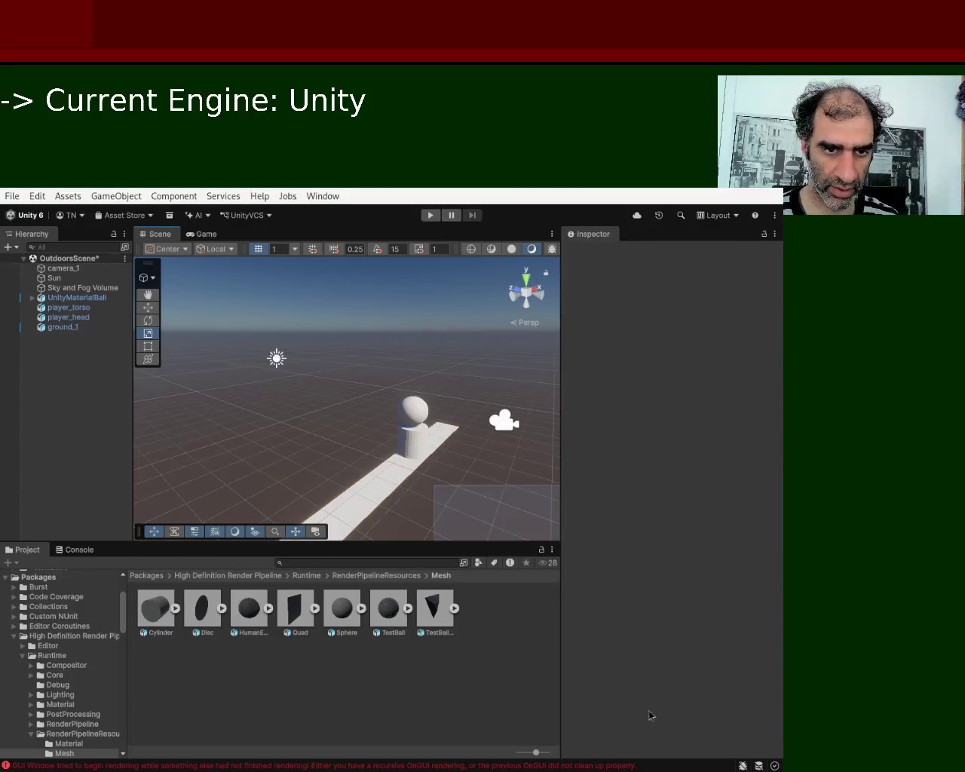
pyautogui.click(407, 477)
pyautogui.moveTo(441, 489)
pyautogui.mouseDown()
pyautogui.moveTo(536, 503)
pyautogui.moveTo(317, 463)
pyautogui.mouseUp()
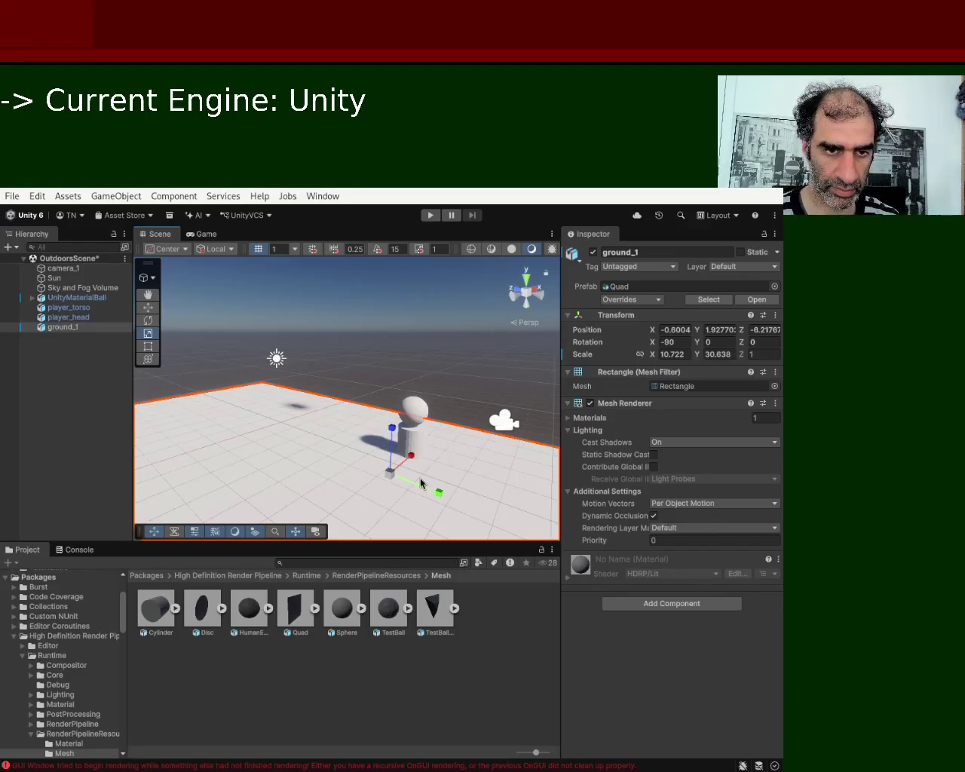
pyautogui.scroll(-5, 327, 361)
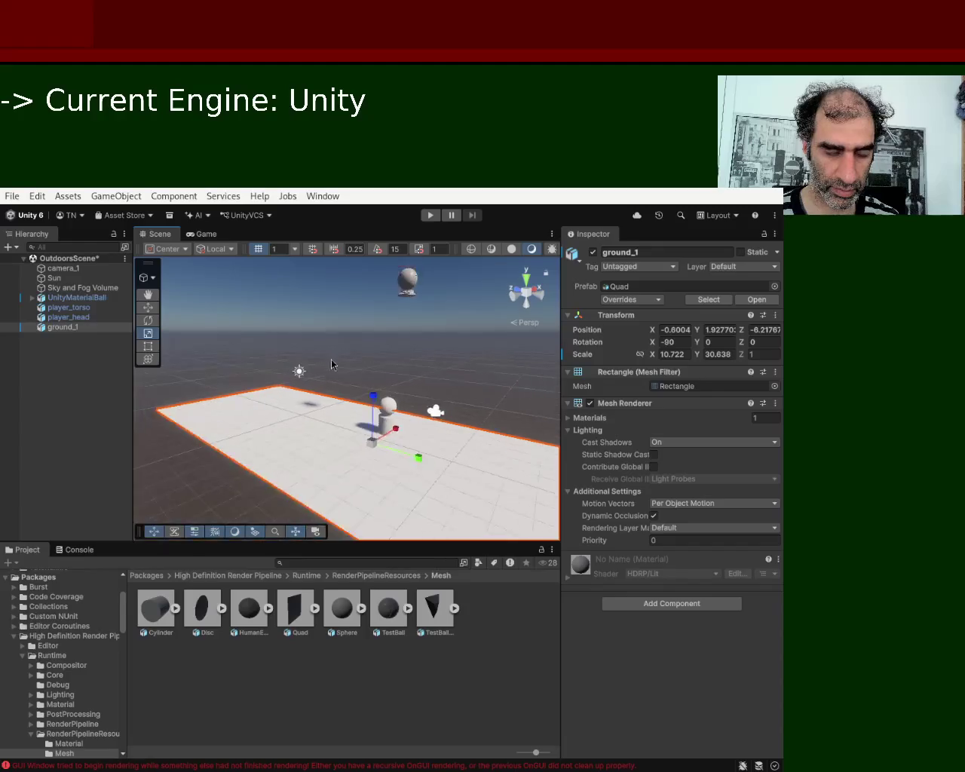
pyautogui.scroll(-3, 346, 412)
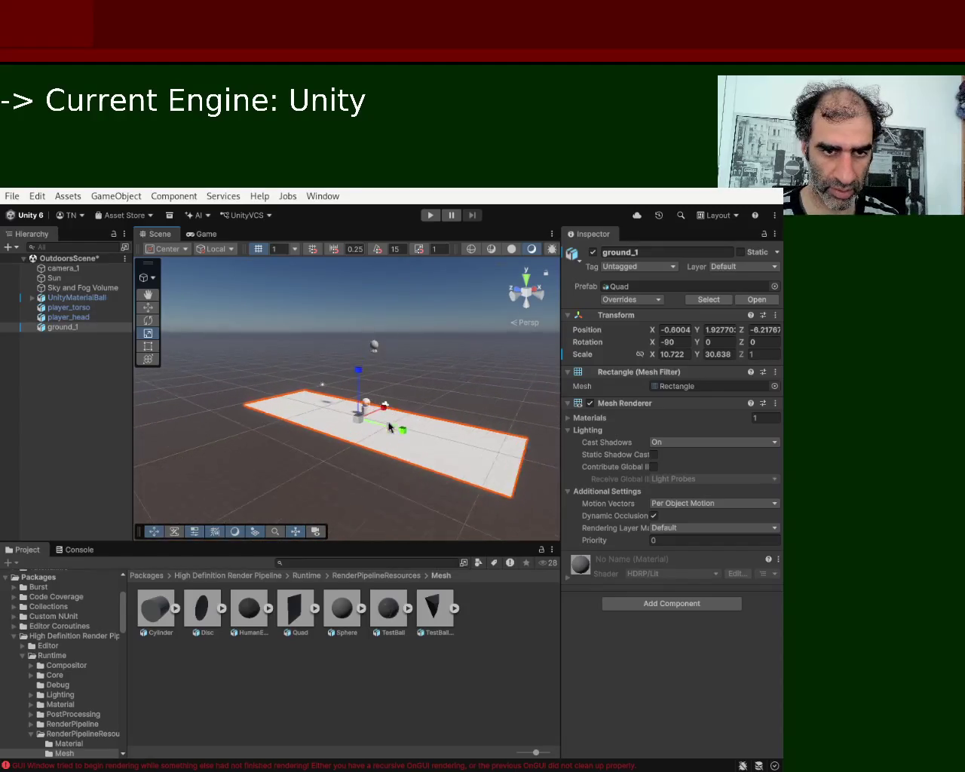
pyautogui.moveTo(399, 428)
pyautogui.mouseDown()
pyautogui.moveTo(367, 423)
pyautogui.moveTo(377, 414)
pyautogui.mouseUp()
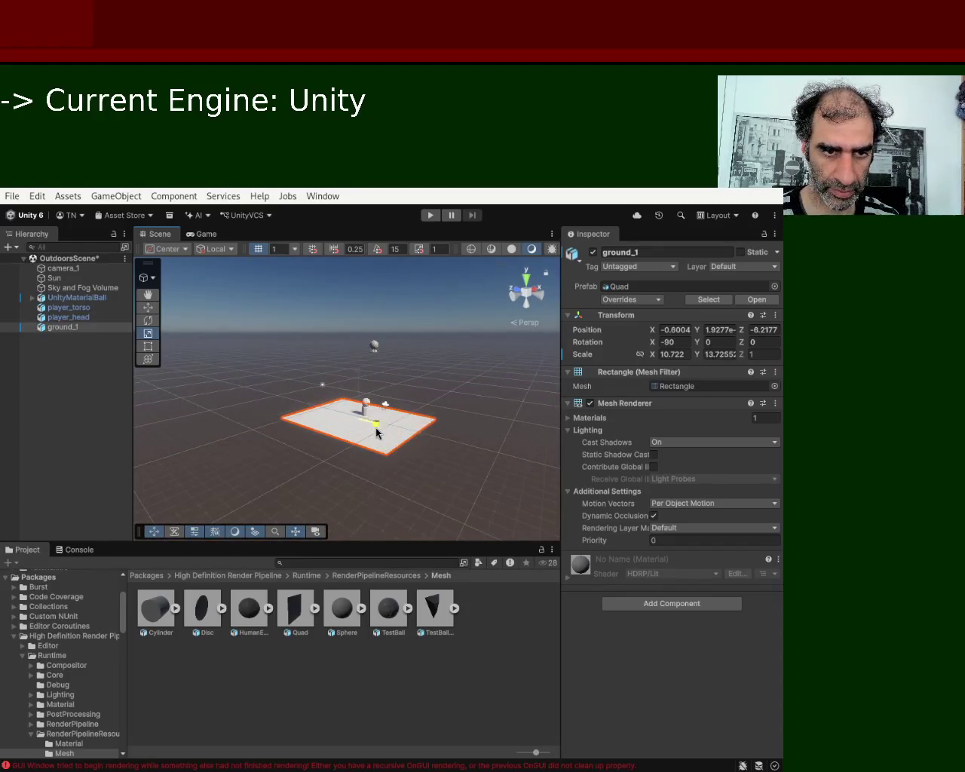
# Fine-tune ground_1's X scale and move it along X to 0.67
pyautogui.click(362, 430)
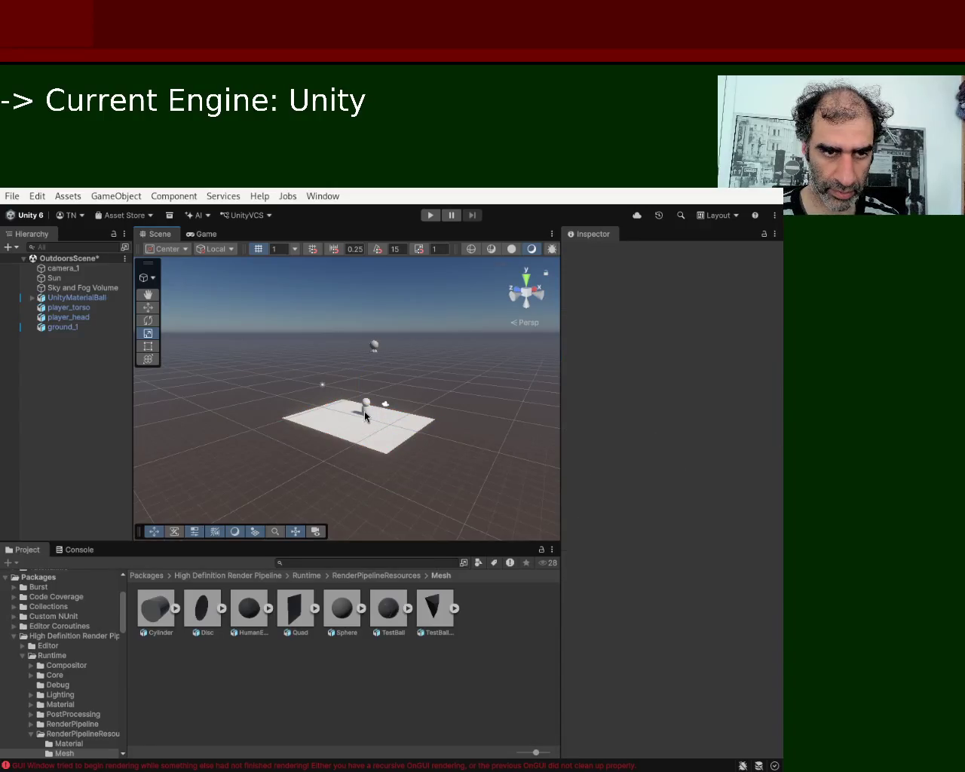
pyautogui.click(364, 411)
pyautogui.click(389, 407)
pyautogui.moveTo(390, 407)
pyautogui.mouseDown()
pyautogui.moveTo(395, 400)
pyautogui.moveTo(391, 427)
pyautogui.moveTo(382, 405)
pyautogui.moveTo(370, 414)
pyautogui.moveTo(385, 417)
pyautogui.mouseUp()
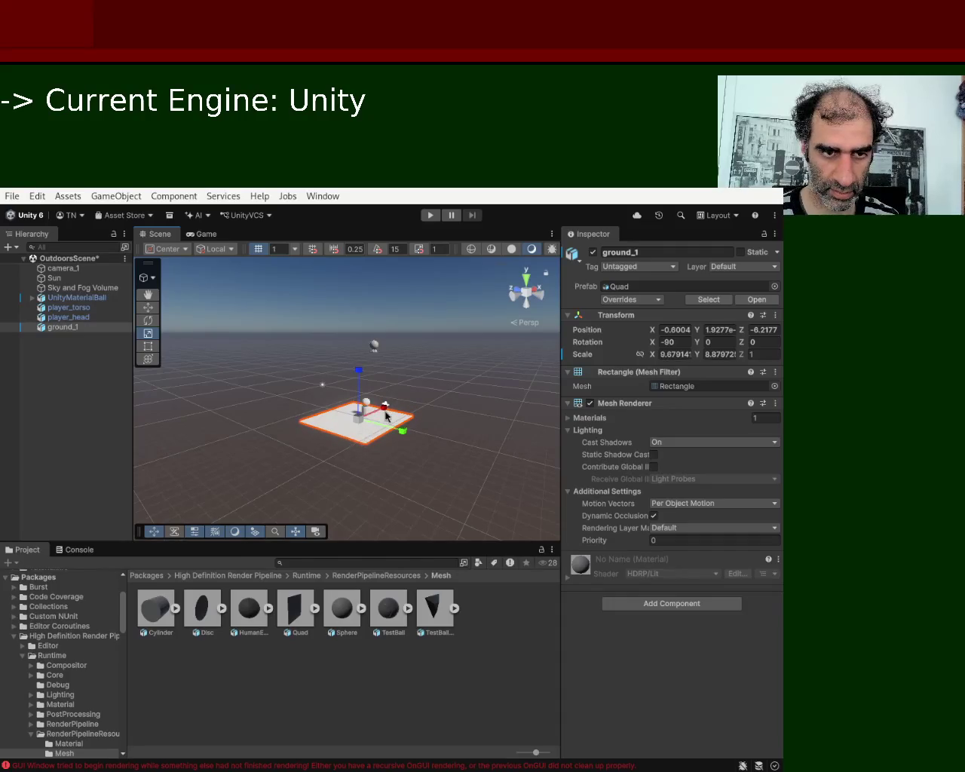
pyautogui.click(150, 309)
pyautogui.moveTo(384, 413); pyautogui.dragTo(388, 411)
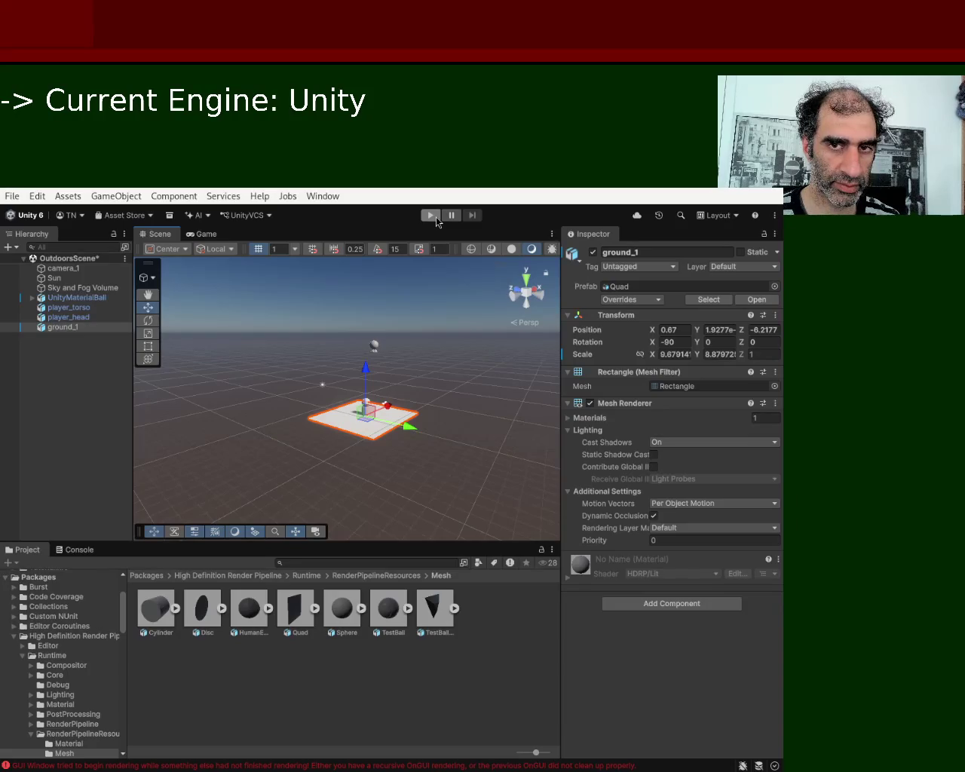
pyautogui.click(436, 218)
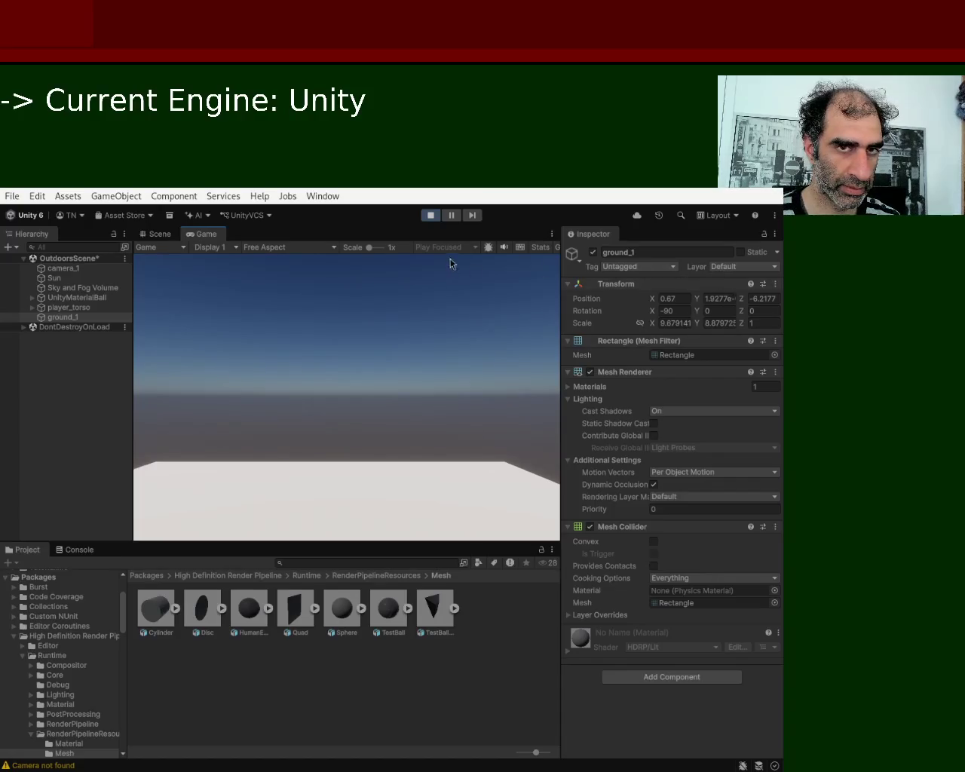
pyautogui.click(433, 217)
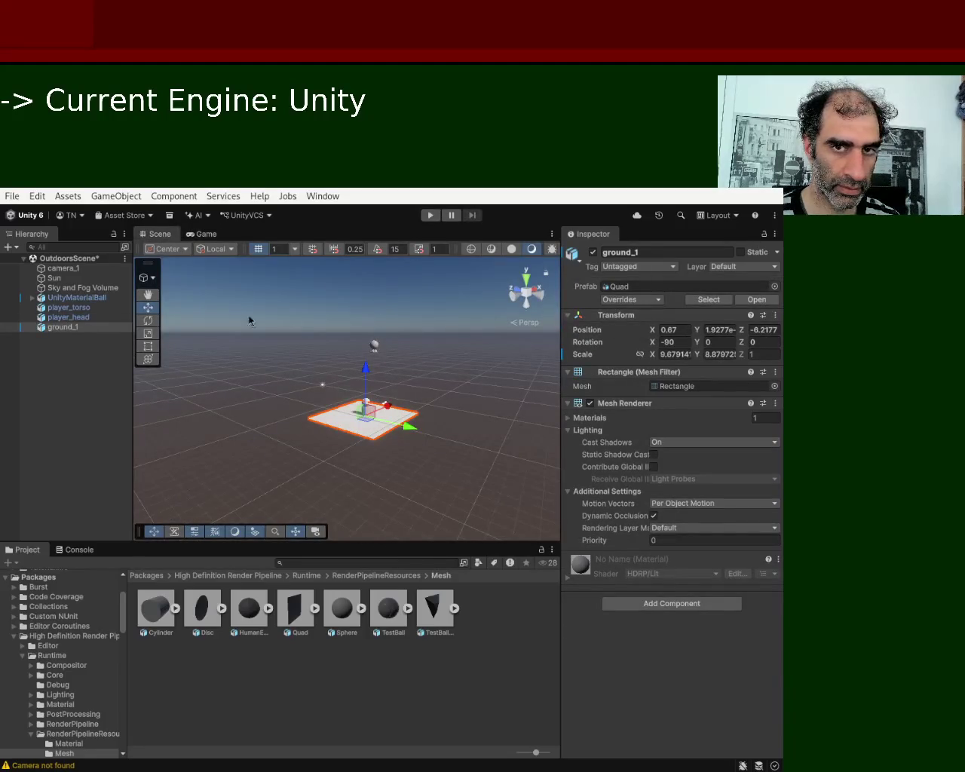
# Select ground_1 in the Hierarchy and tick Static again
pyautogui.click(84, 318)
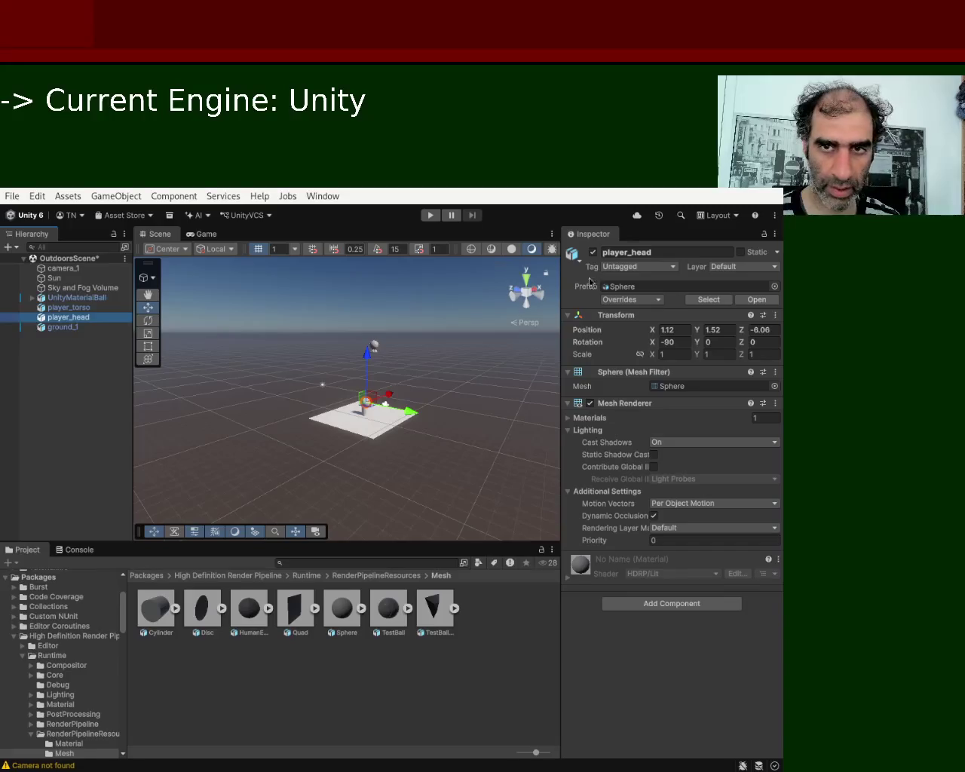
pyautogui.press('Up')
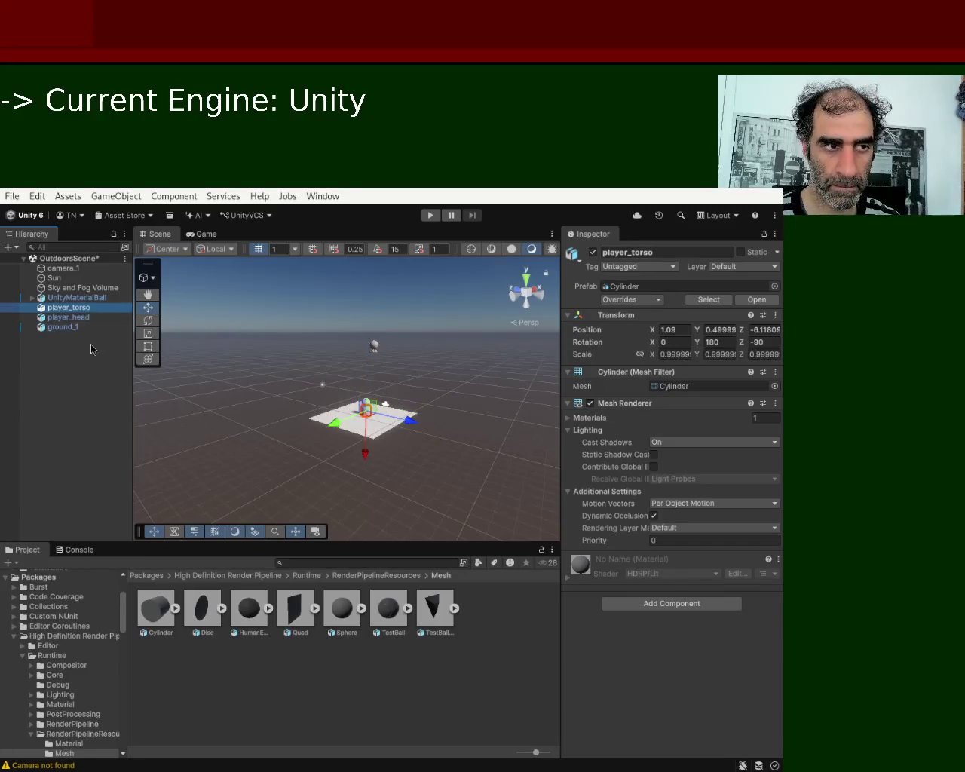
pyautogui.click(82, 331)
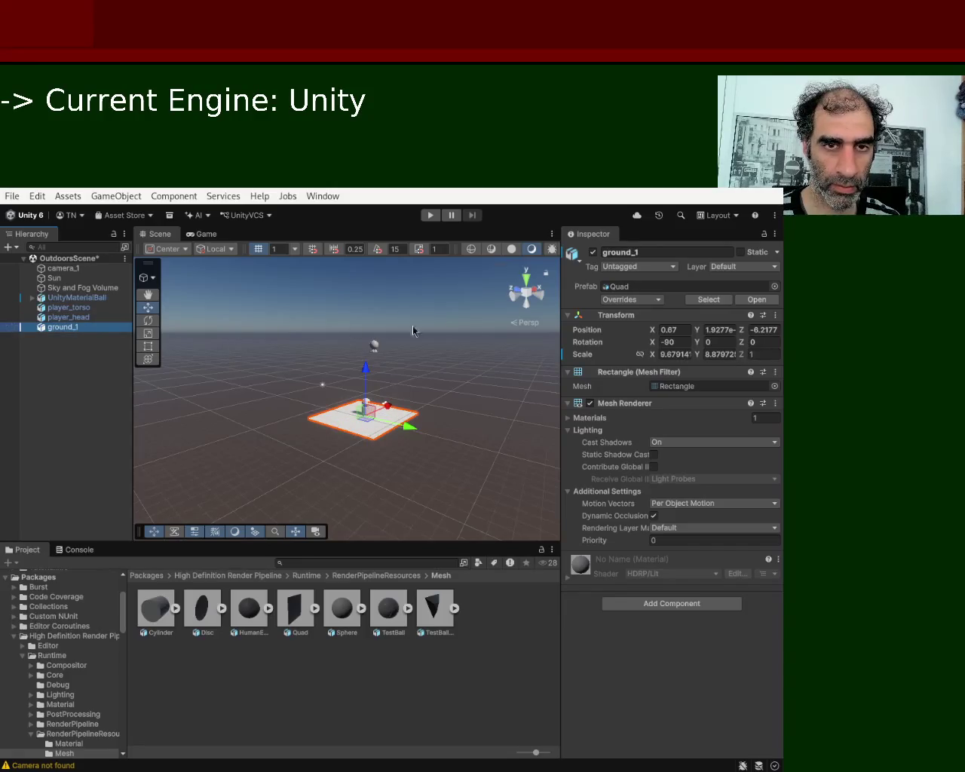
pyautogui.click(741, 252)
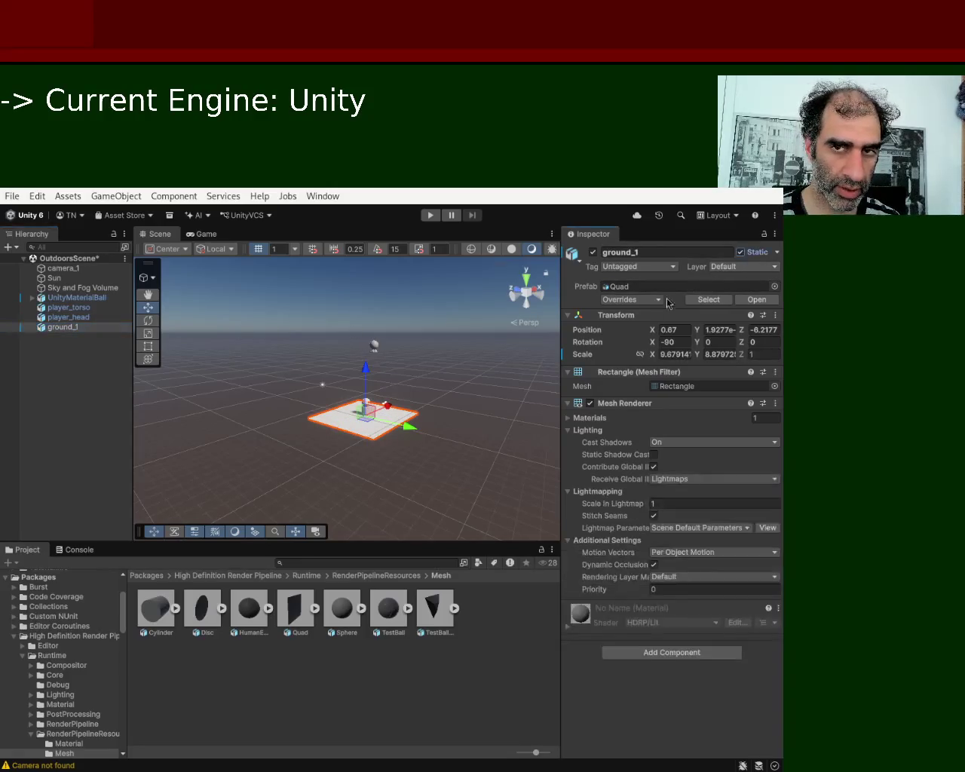
# Check player_head, player_torso and UnityMaterialBall, then run the scene in Play mode
pyautogui.click(90, 320)
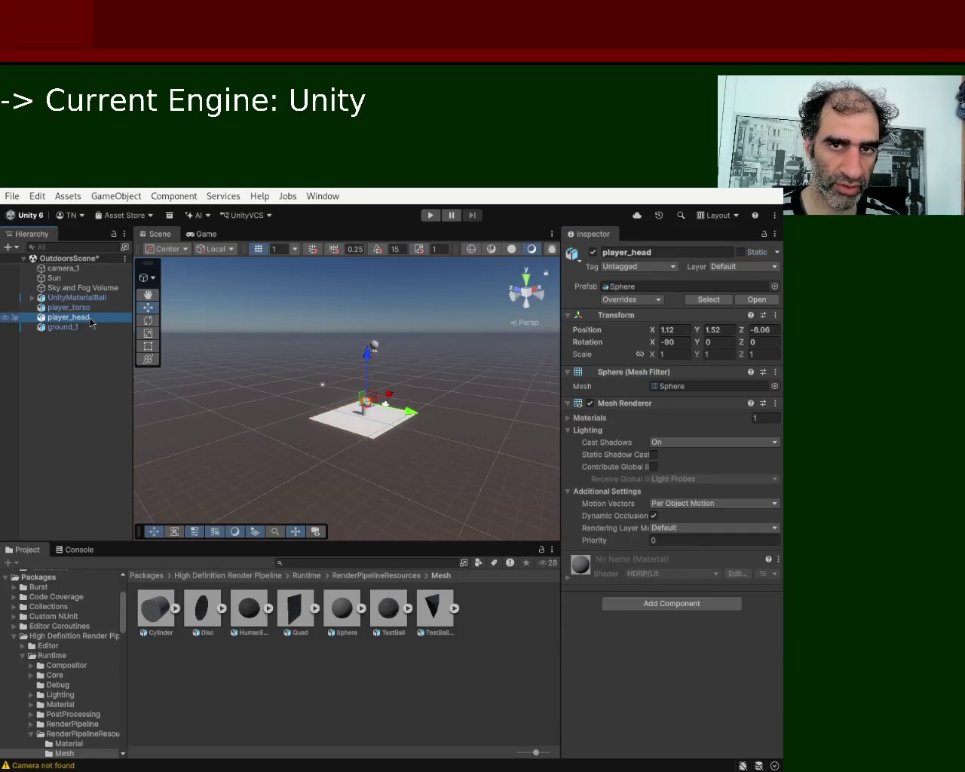
pyautogui.click(92, 309)
pyautogui.click(96, 297)
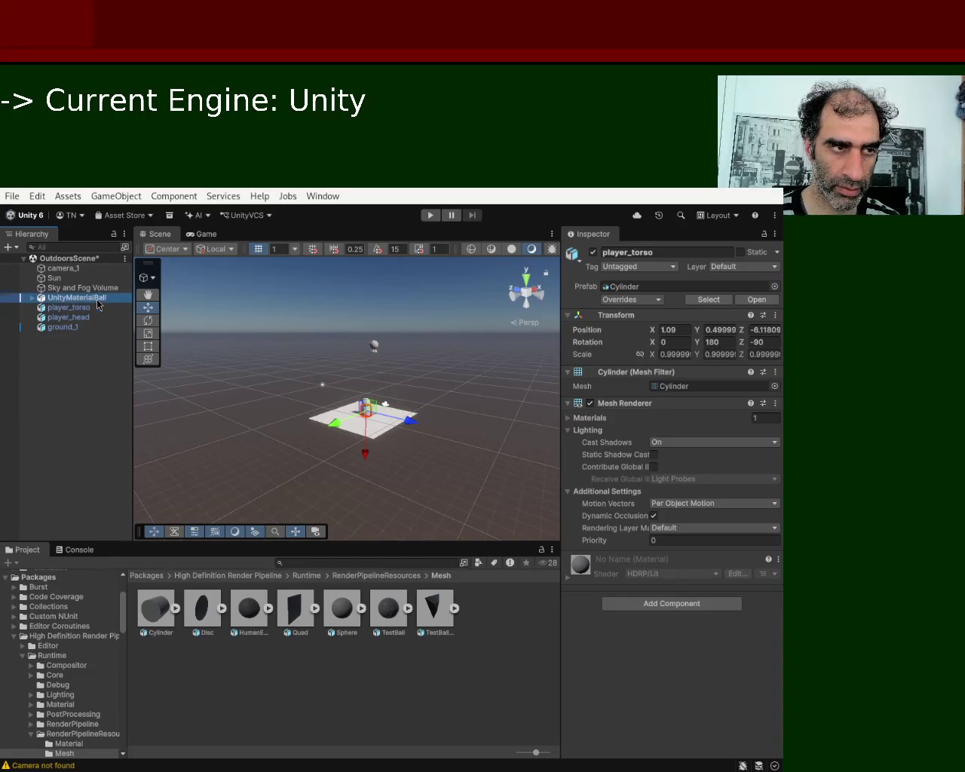
pyautogui.click(431, 215)
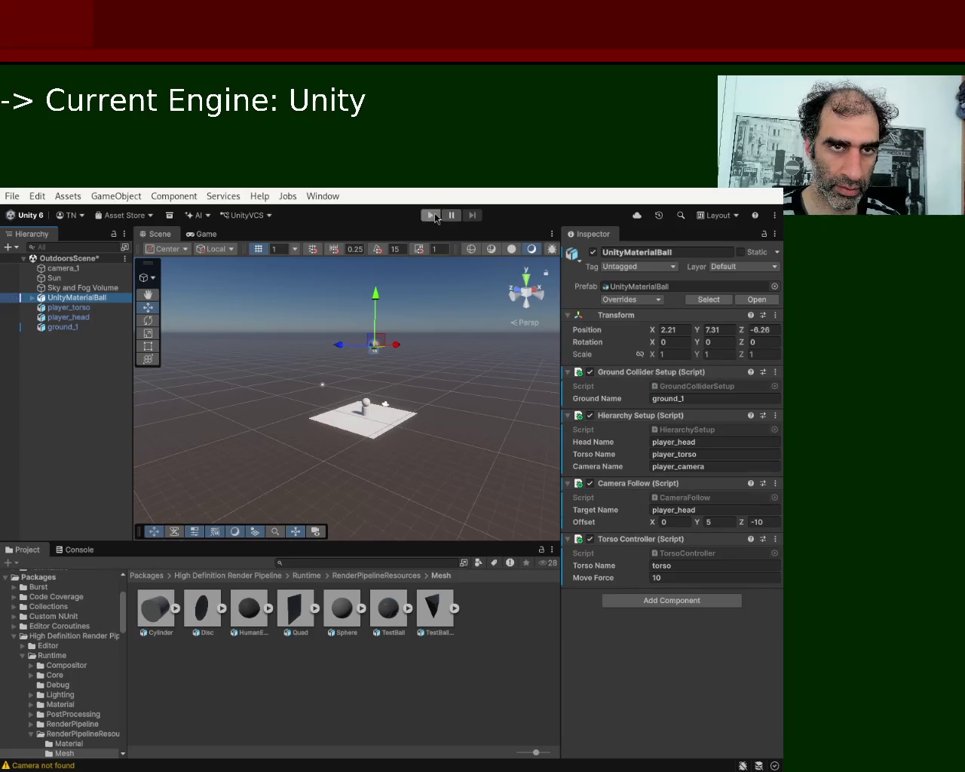
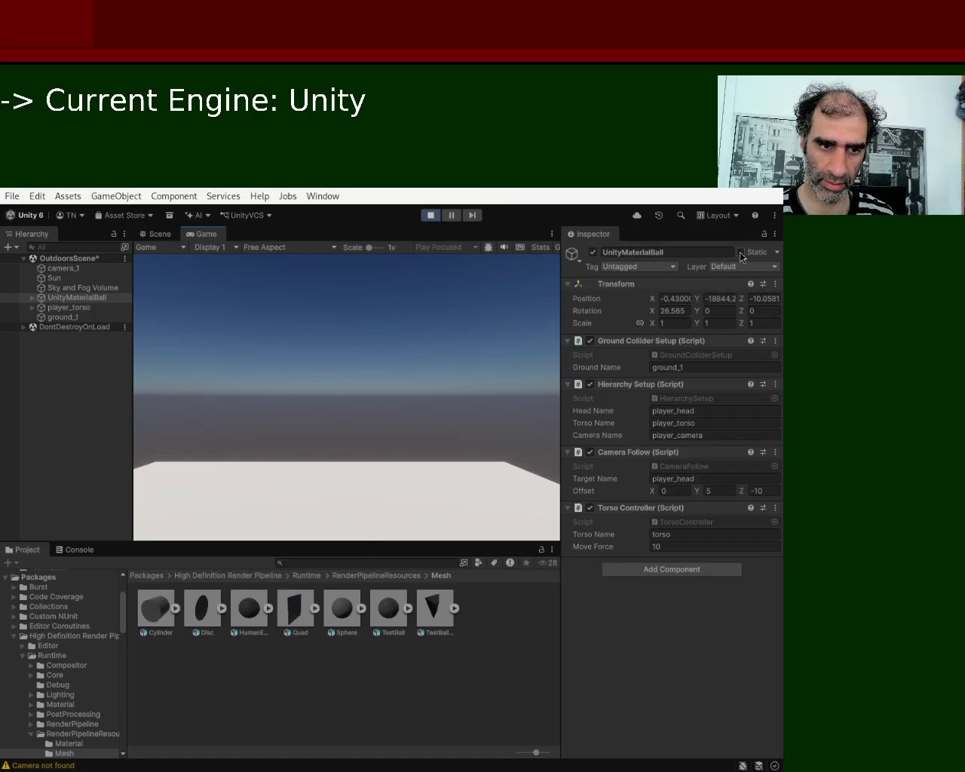
# Exit Play mode back to OutdoorsScene and select player_head
pyautogui.click(96, 329)
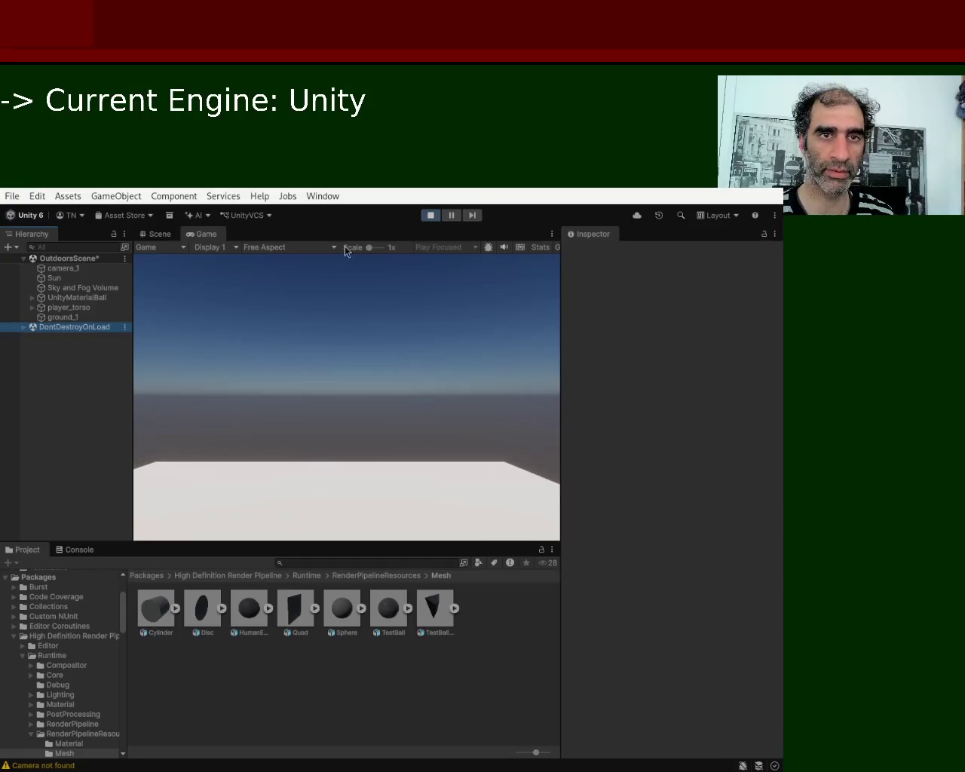
pyautogui.click(429, 218)
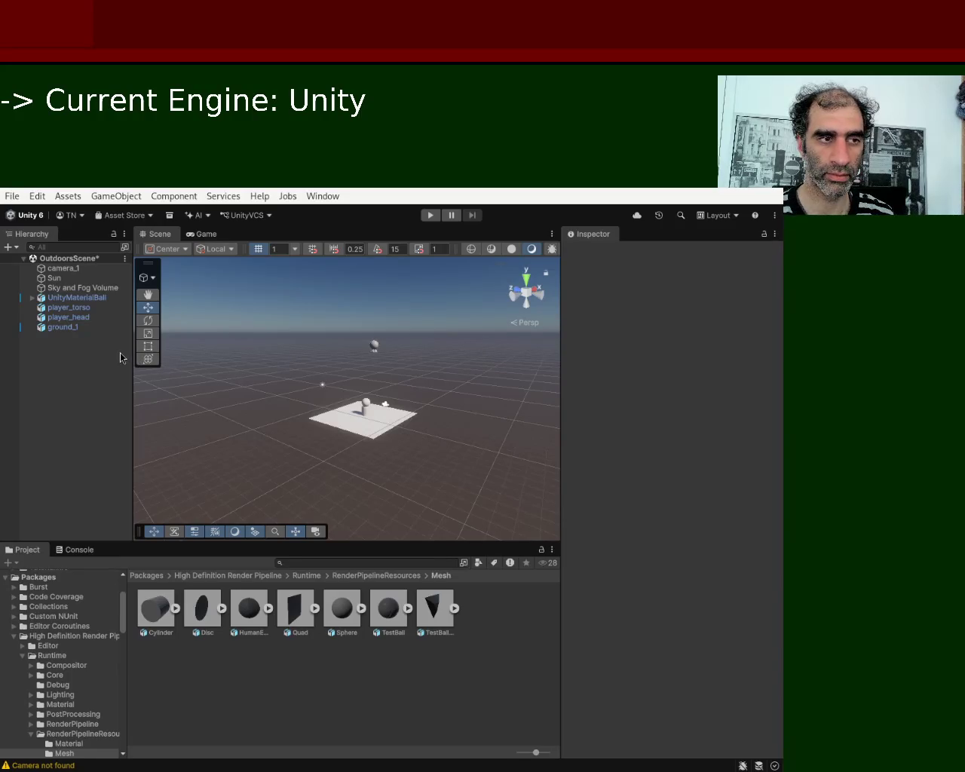
pyautogui.click(75, 318)
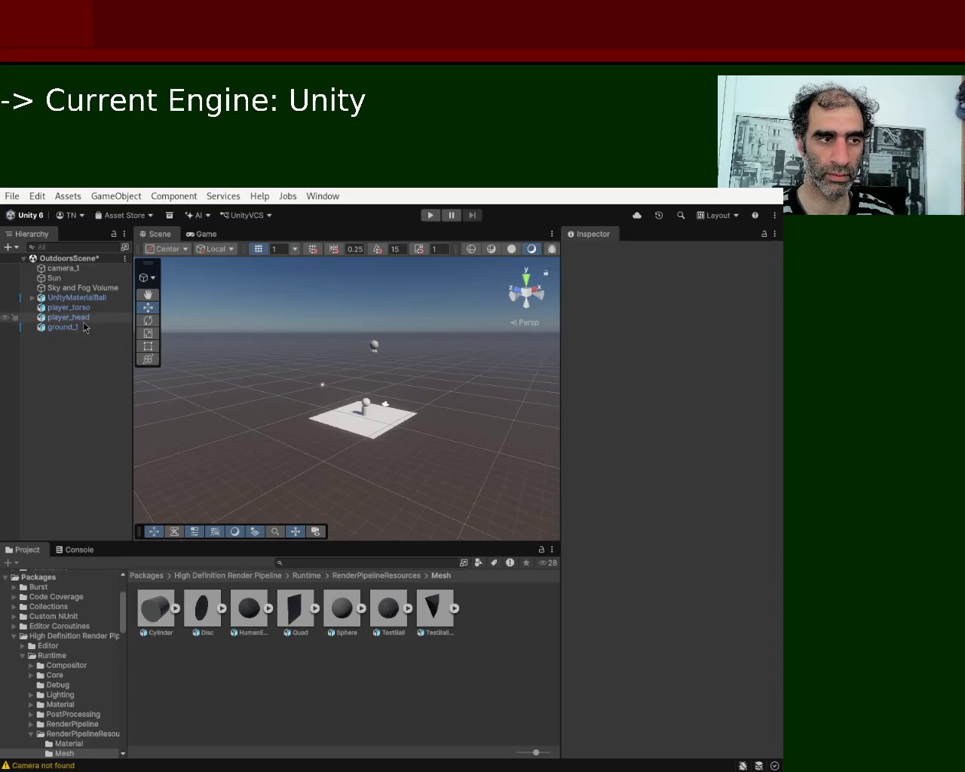
# Add the GroundColliderSetup script to ground_1, with Ground Name ground_1
pyautogui.click(68, 327)
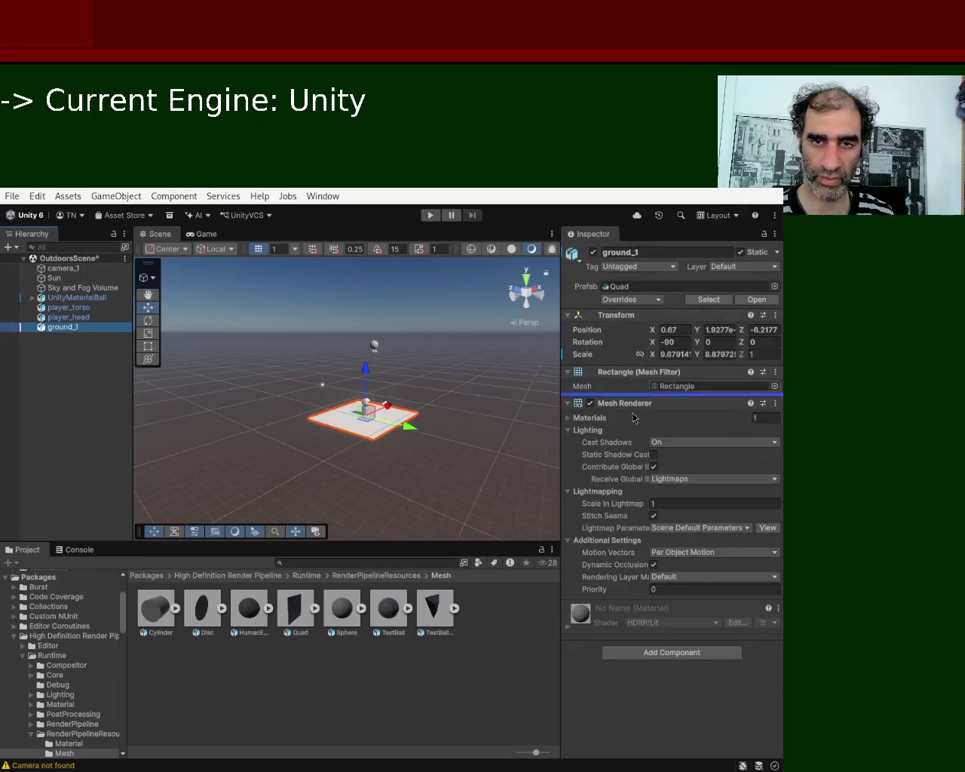
pyautogui.click(682, 662)
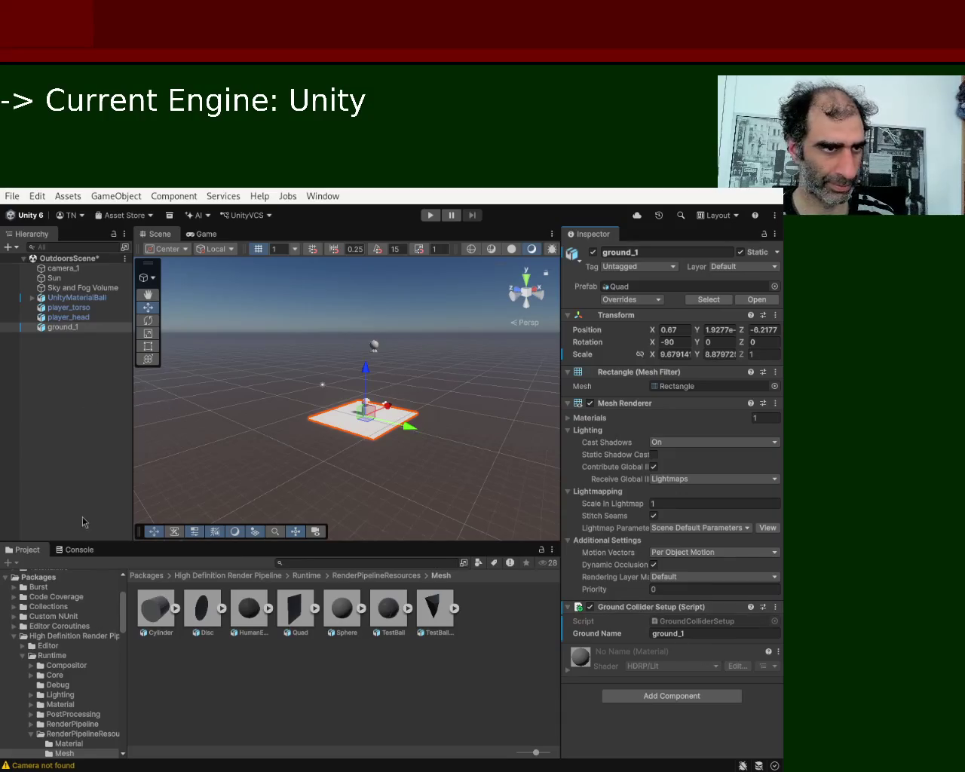
pyautogui.moveTo(120, 614); pyautogui.dragTo(119, 594)
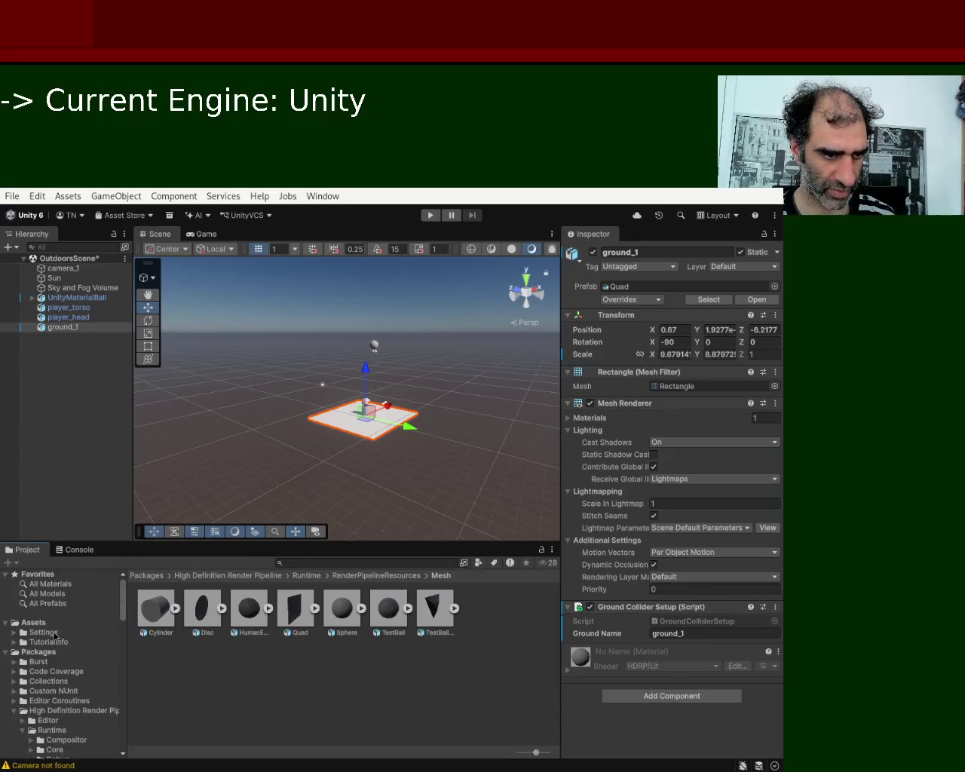
# Read GroundColliderSetup.cs in Assets, then remove that script component from ground_1
pyautogui.click(42, 625)
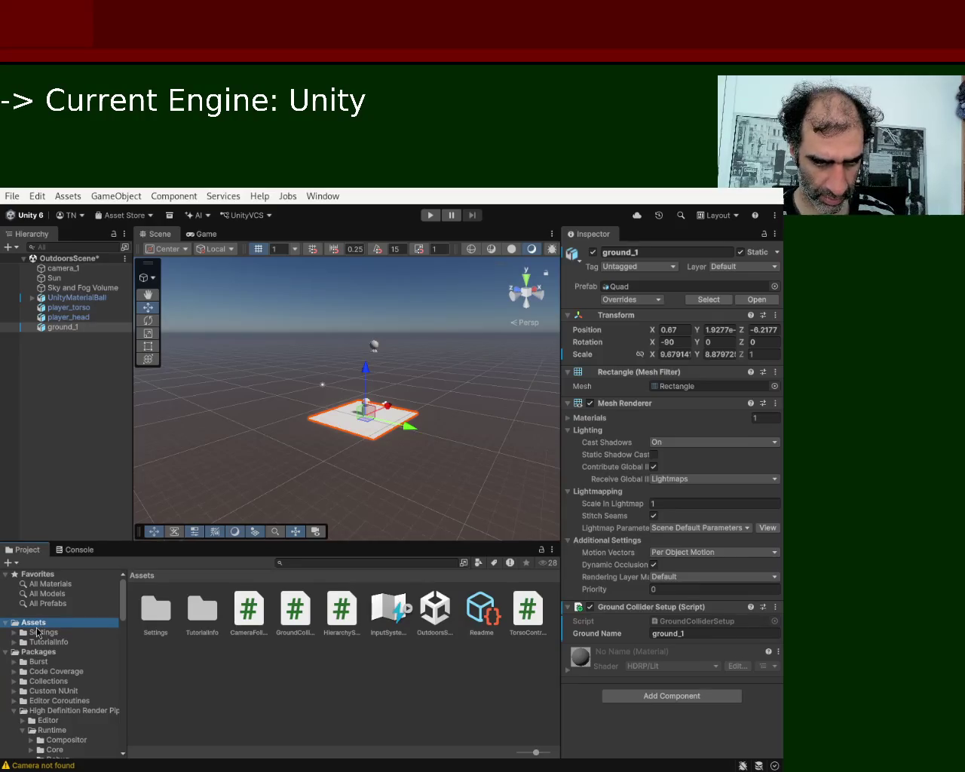
pyautogui.click(299, 620)
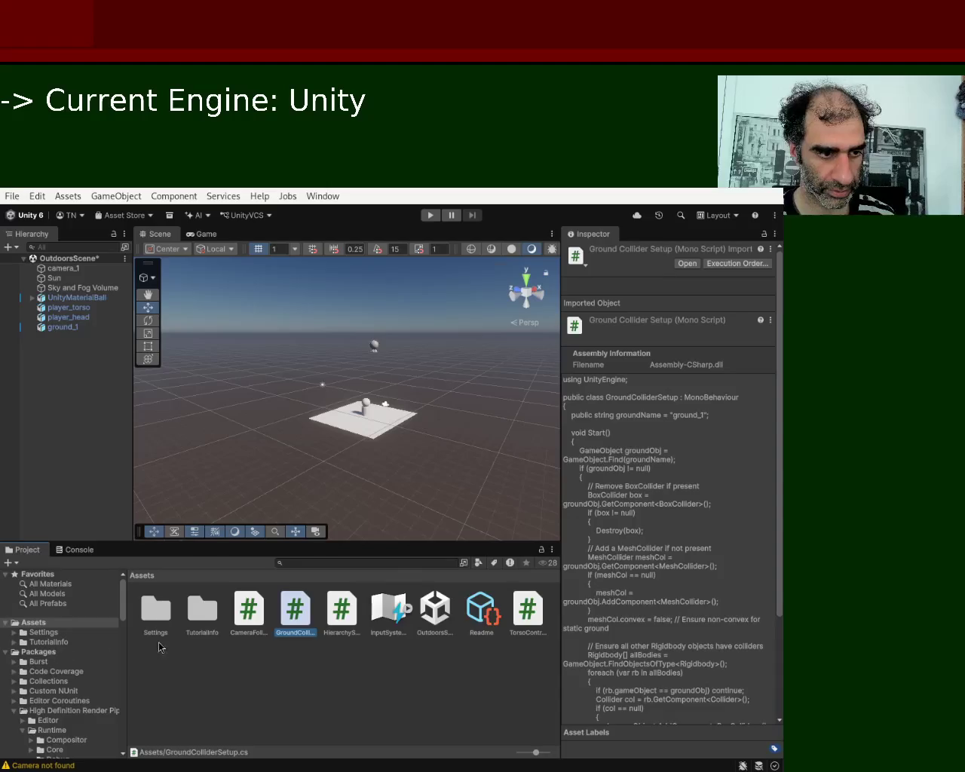
pyautogui.click(82, 327)
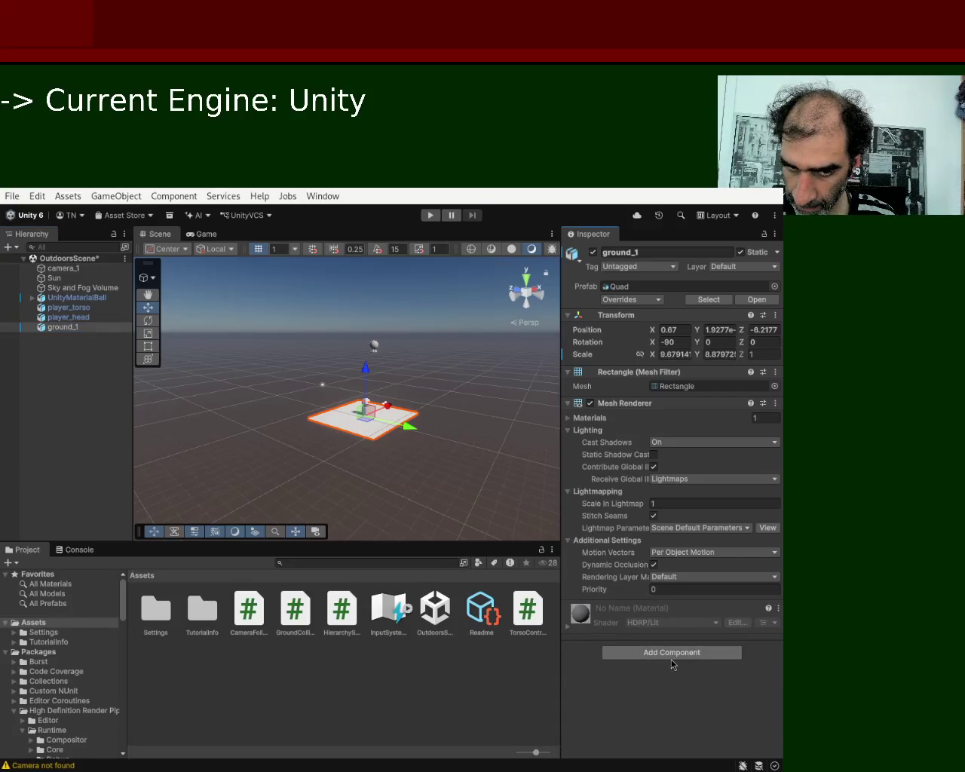
# Add a Box Collider to ground_1 and lower the plane to Y position -2.05
pyautogui.click(672, 653)
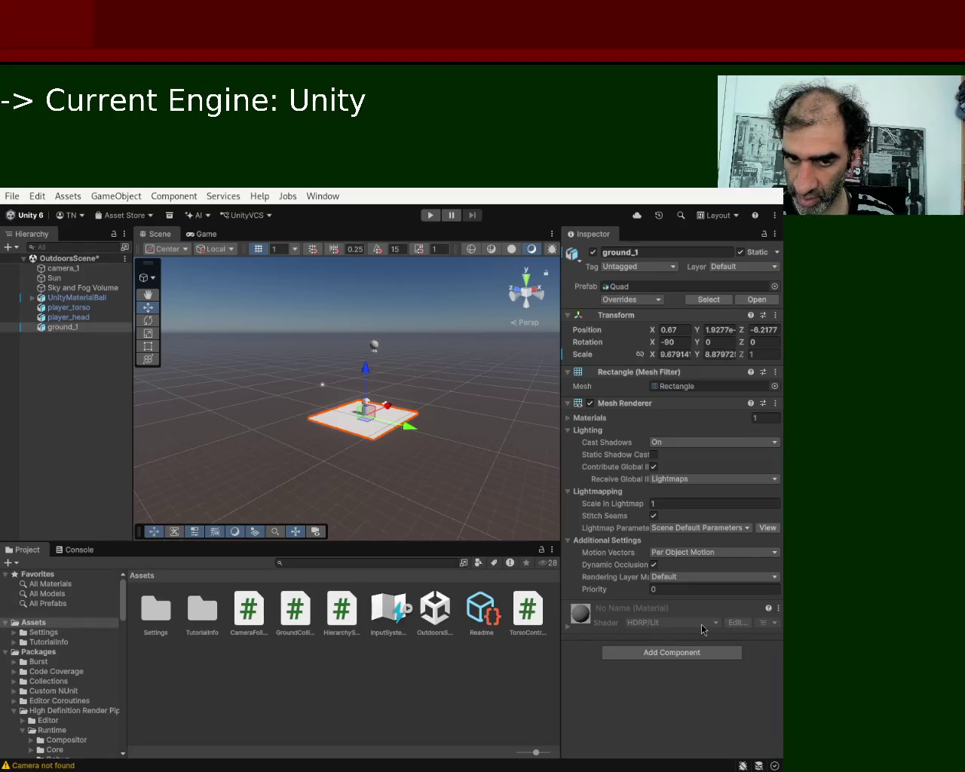
pyautogui.hotkey('ctrl', 'z')
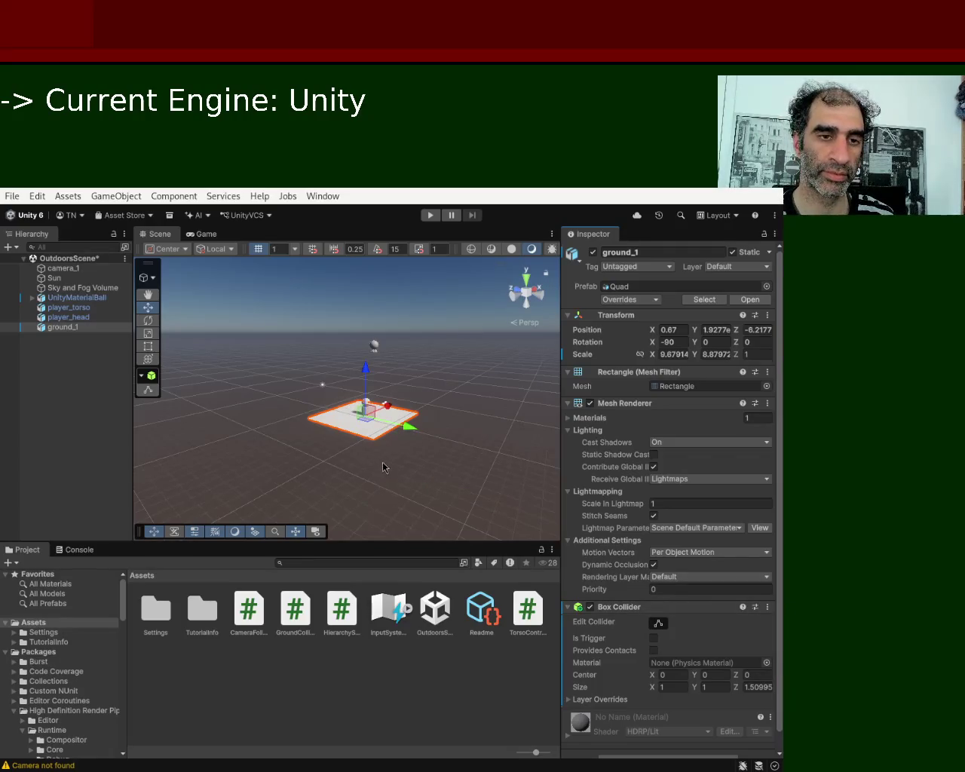
pyautogui.scroll(5, 380, 471)
pyautogui.moveTo(357, 512); pyautogui.dragTo(354, 446)
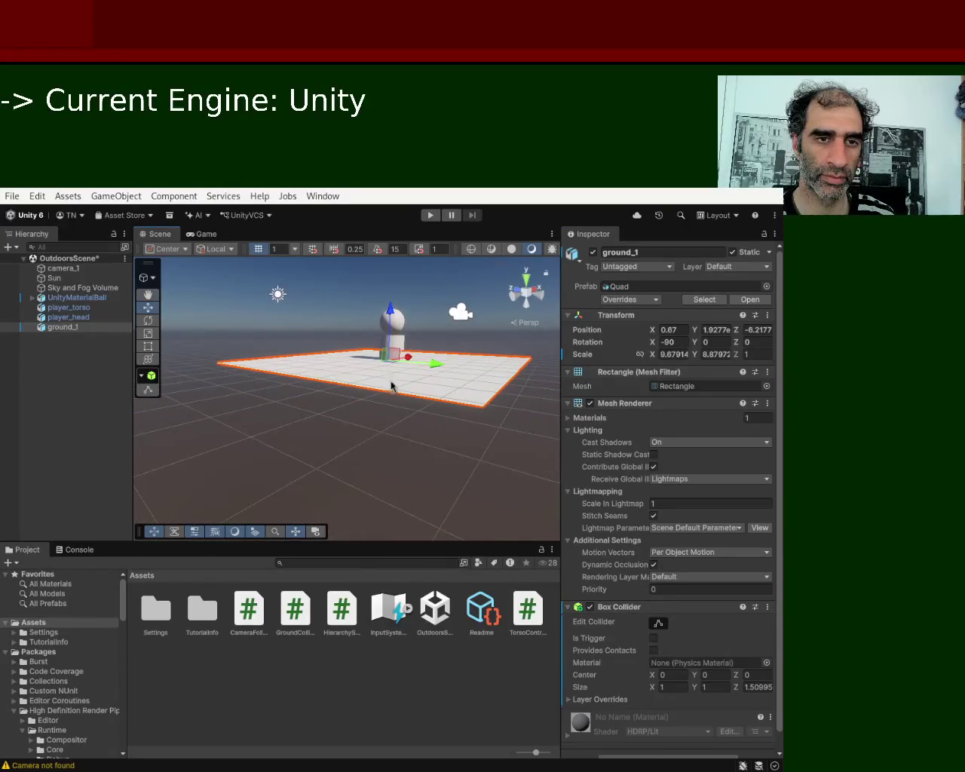
pyautogui.moveTo(392, 317)
pyautogui.mouseDown()
pyautogui.moveTo(395, 426)
pyautogui.moveTo(394, 361)
pyautogui.mouseUp()
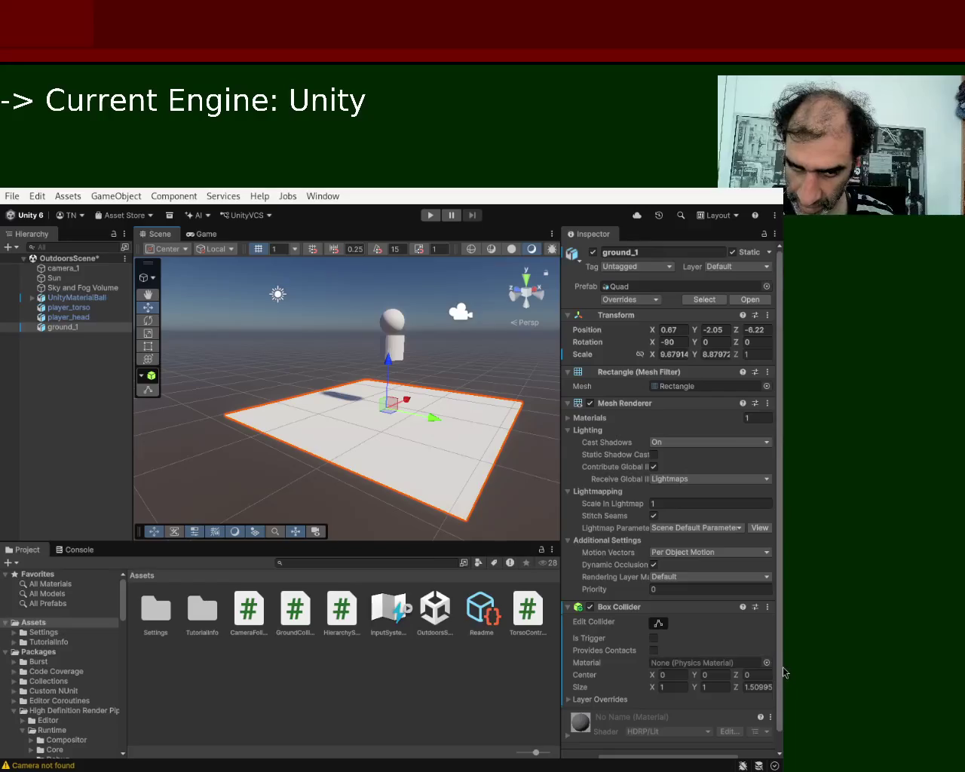
pyautogui.scroll(-1, 784, 672)
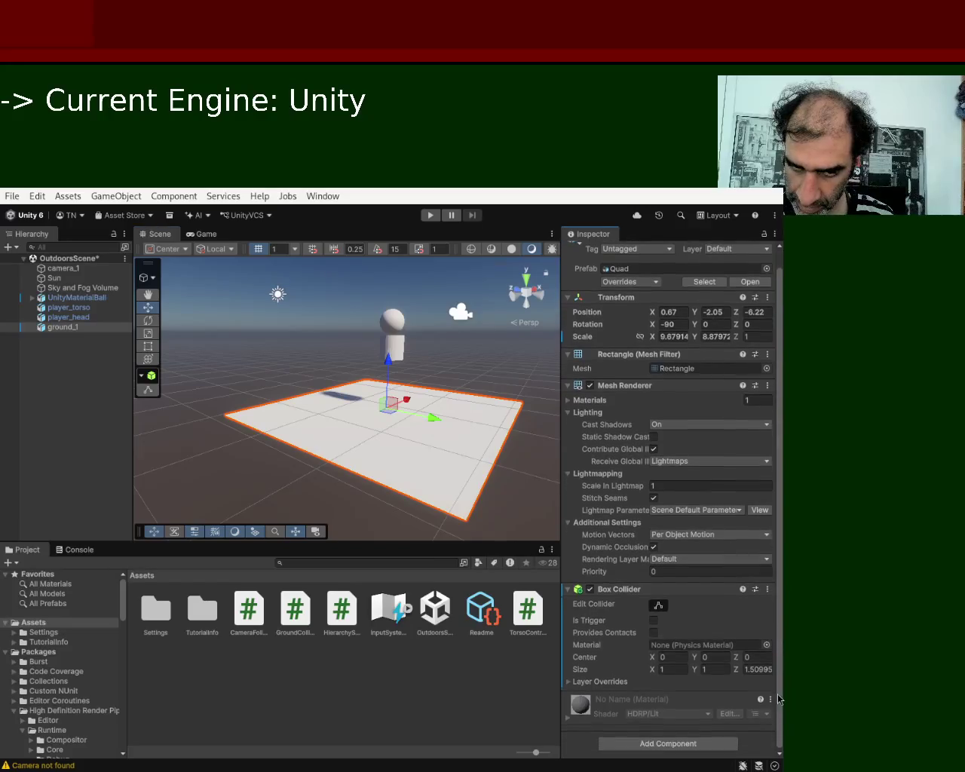
# Try Box Collider Size X values such as 1.66 by typing and scrubbing, settling on 1
pyautogui.doubleClick(664, 668)
pyautogui.write('1.66')
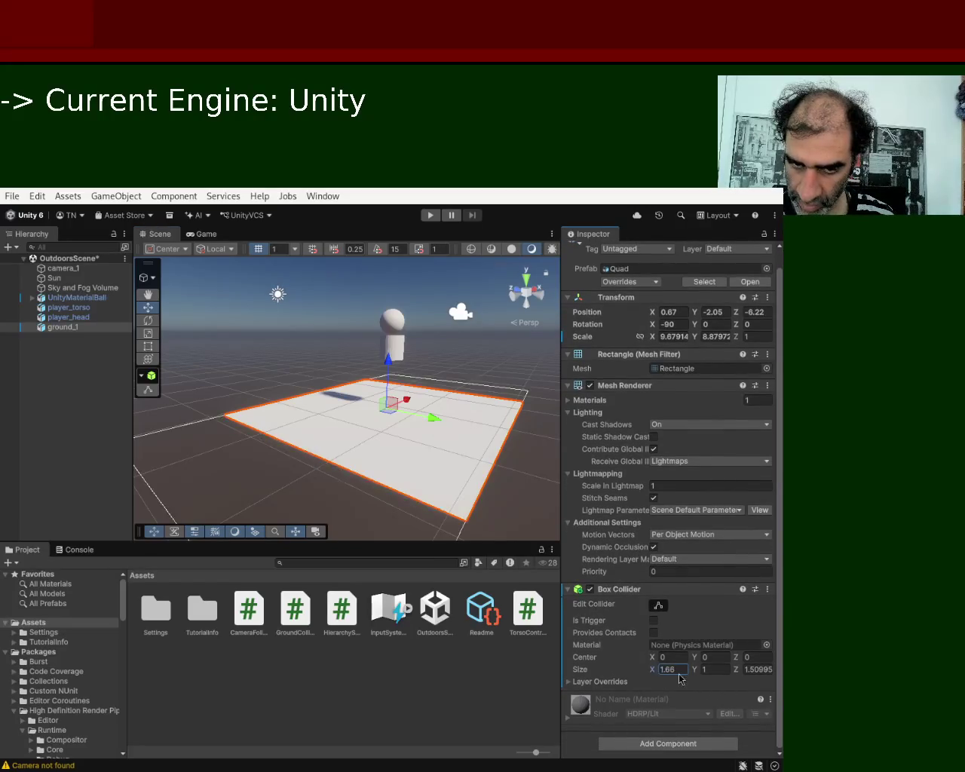
pyautogui.doubleClick(663, 671)
pyautogui.doubleClick(664, 673)
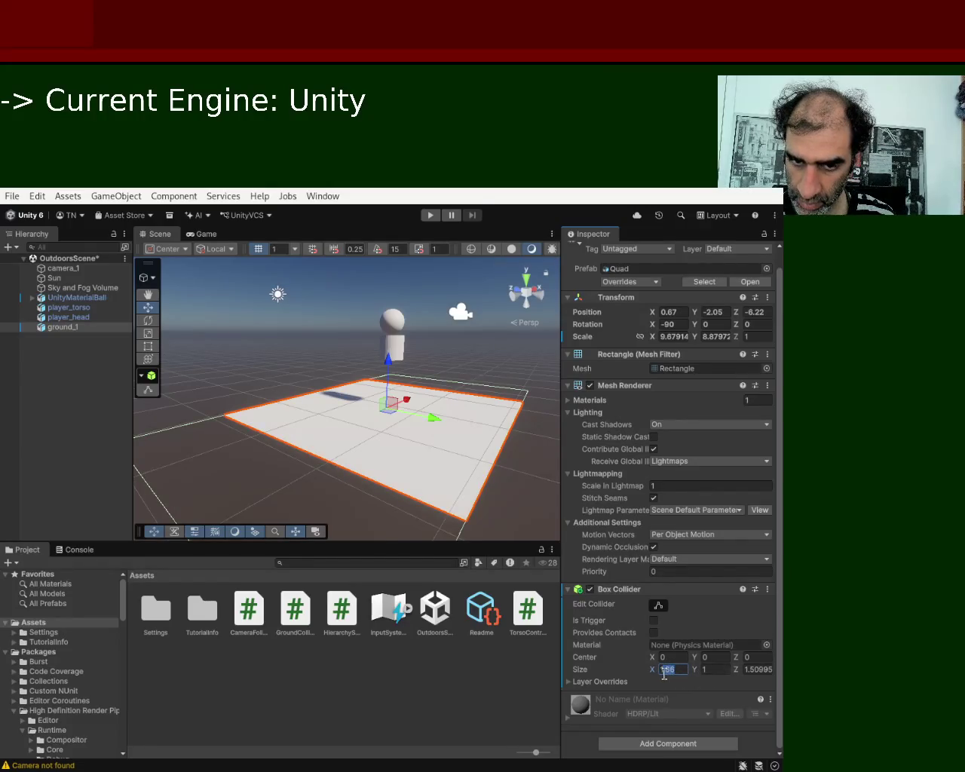
pyautogui.moveTo(653, 668)
pyautogui.mouseDown()
pyautogui.moveTo(627, 683)
pyautogui.moveTo(576, 683)
pyautogui.moveTo(621, 685)
pyautogui.moveTo(599, 687)
pyautogui.mouseUp()
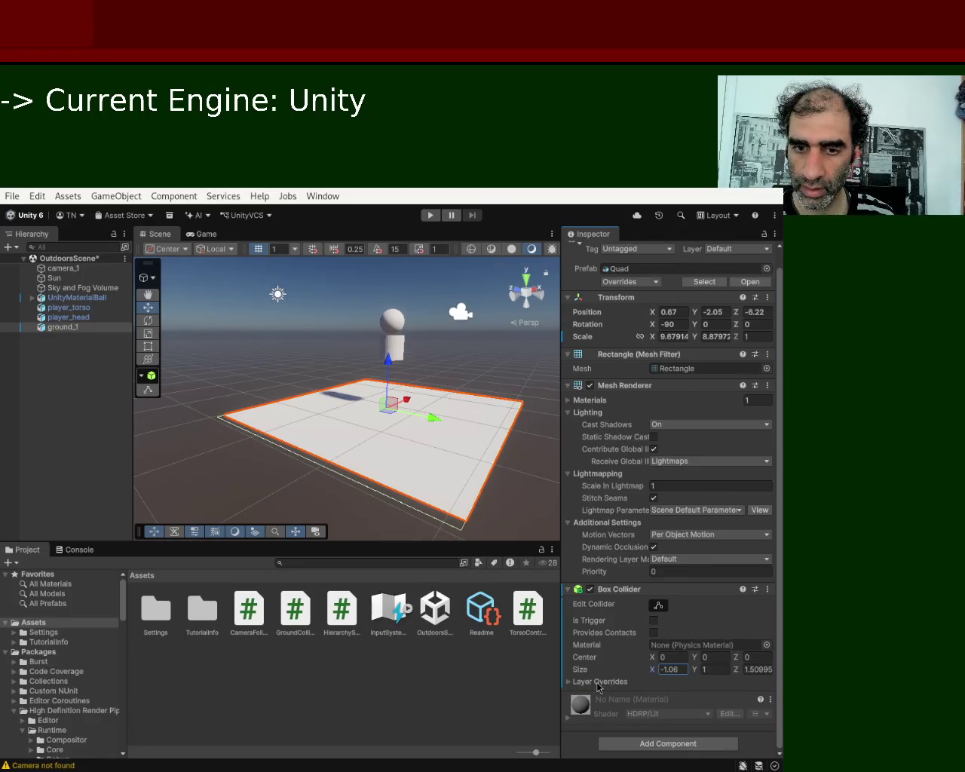
pyautogui.moveTo(599, 687); pyautogui.dragTo(596, 687)
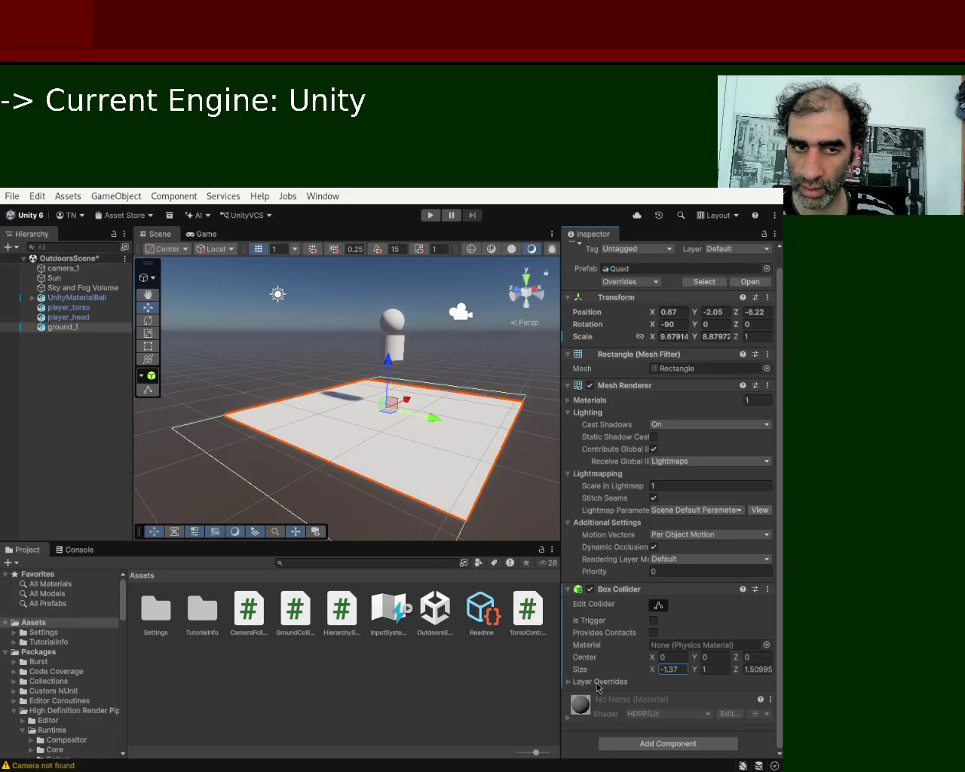
pyautogui.click(684, 669)
pyautogui.doubleClick(673, 669)
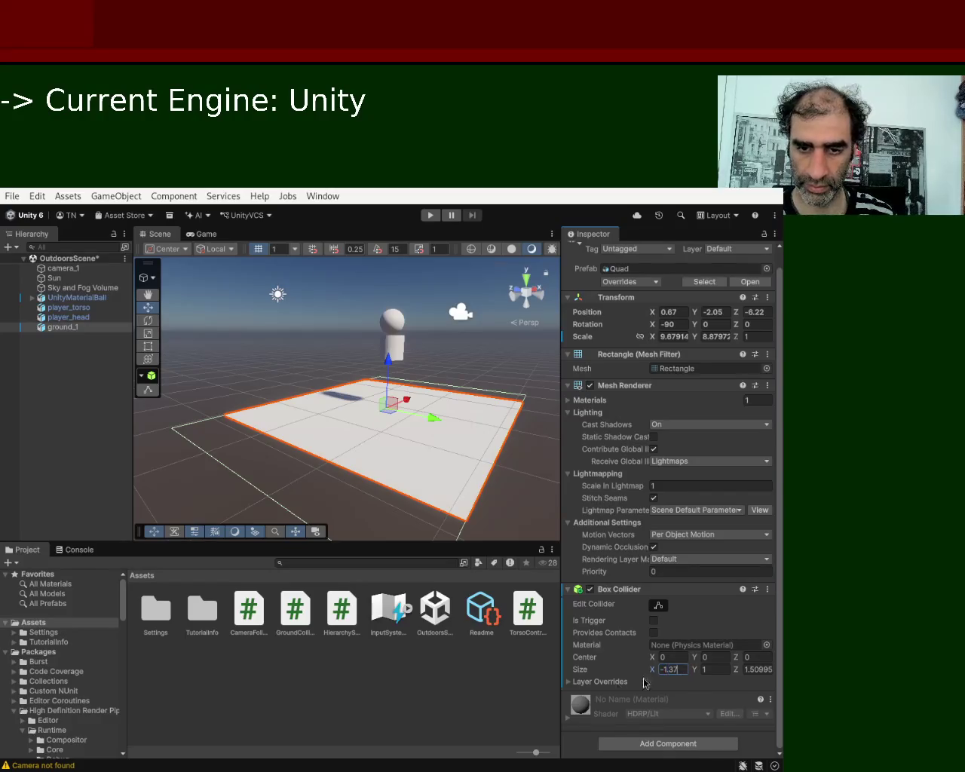
pyautogui.press('BackSpace')
pyautogui.write('1')
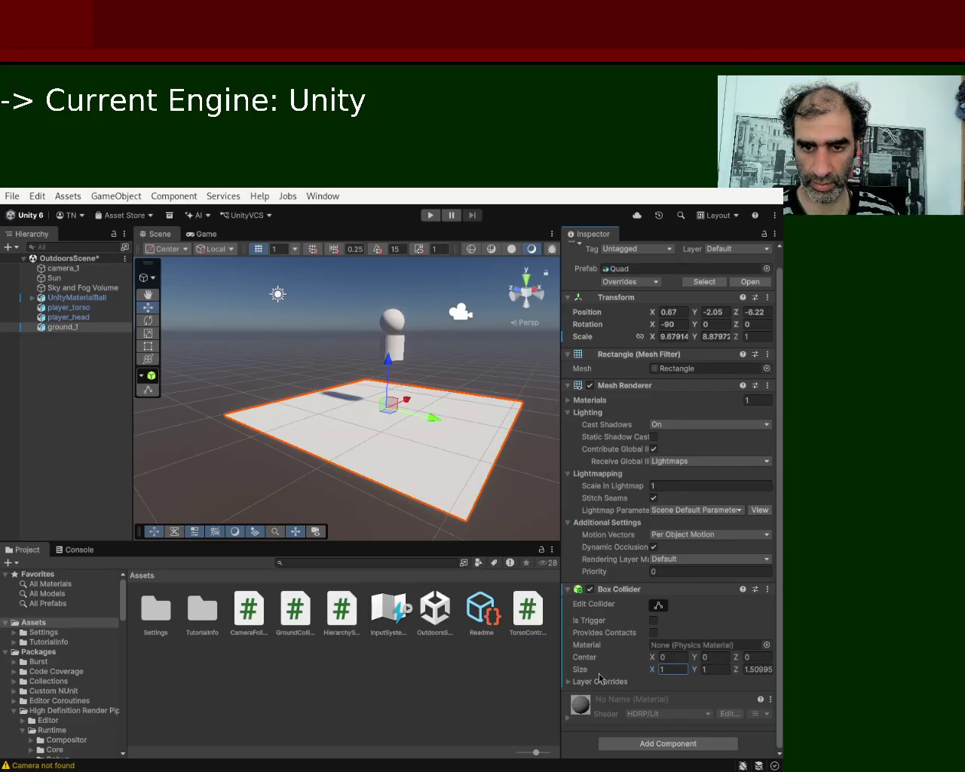
pyautogui.write('2')
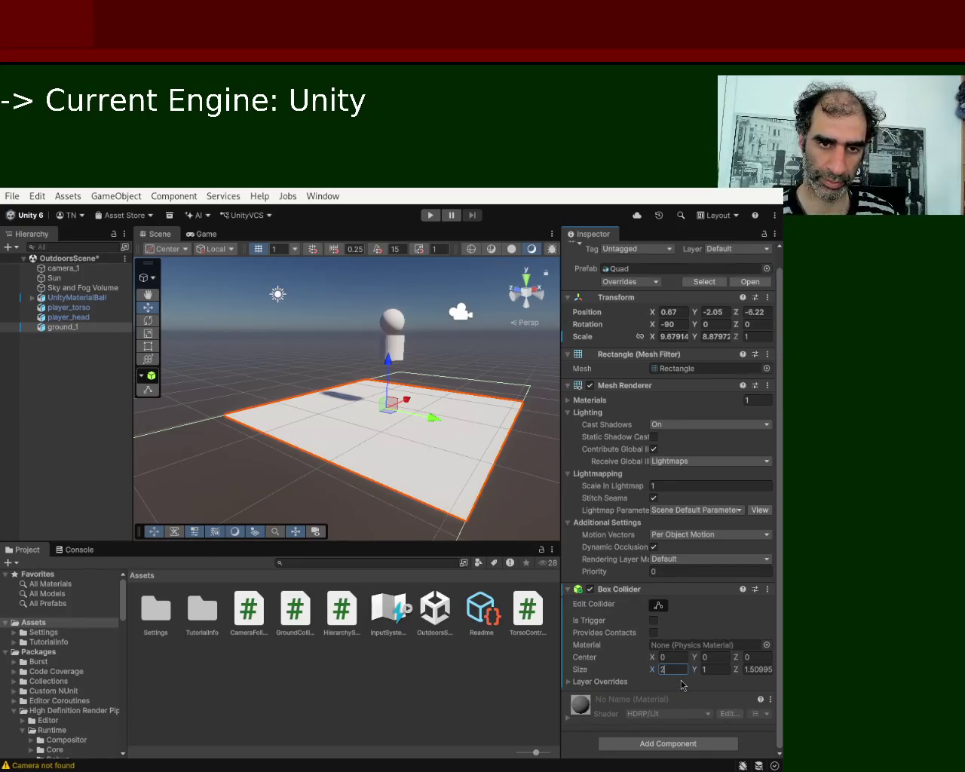
pyautogui.write('1')
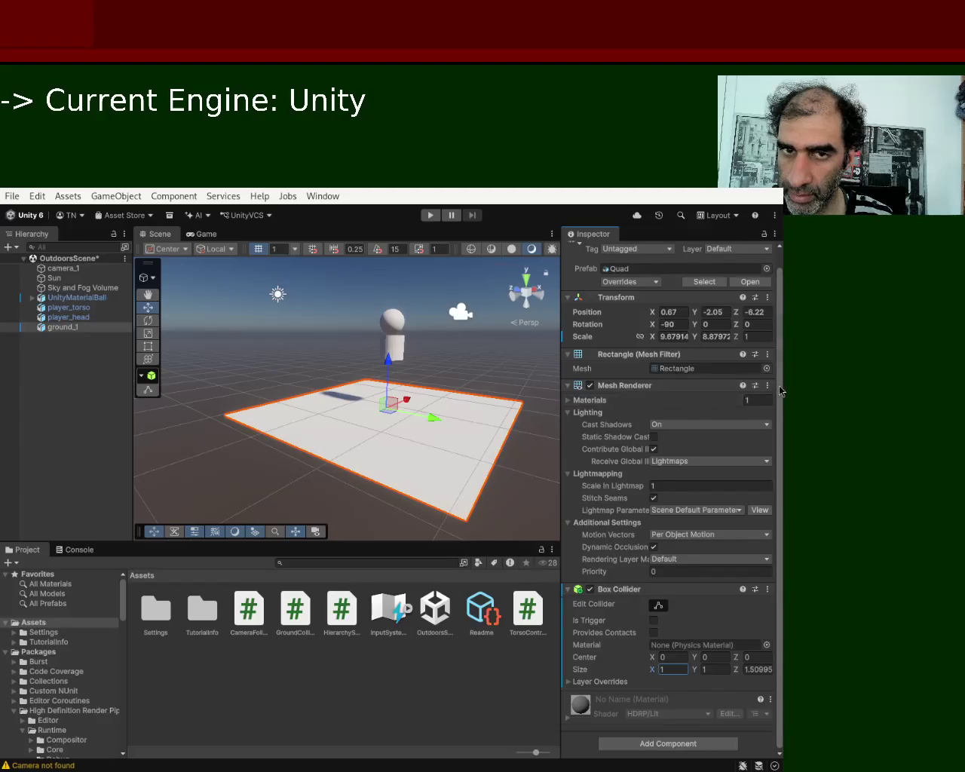
pyautogui.scroll(1, 783, 407)
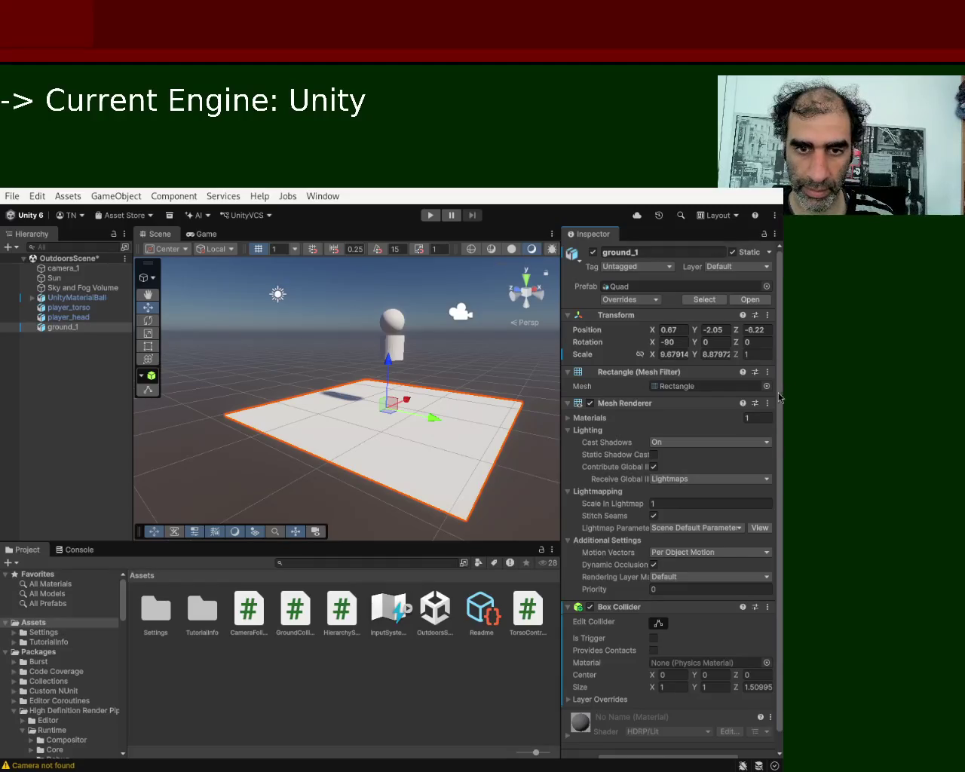
# Select UnityMaterialBall to view its scripts, then start a test run of the scene
pyautogui.scroll(-1, 781, 393)
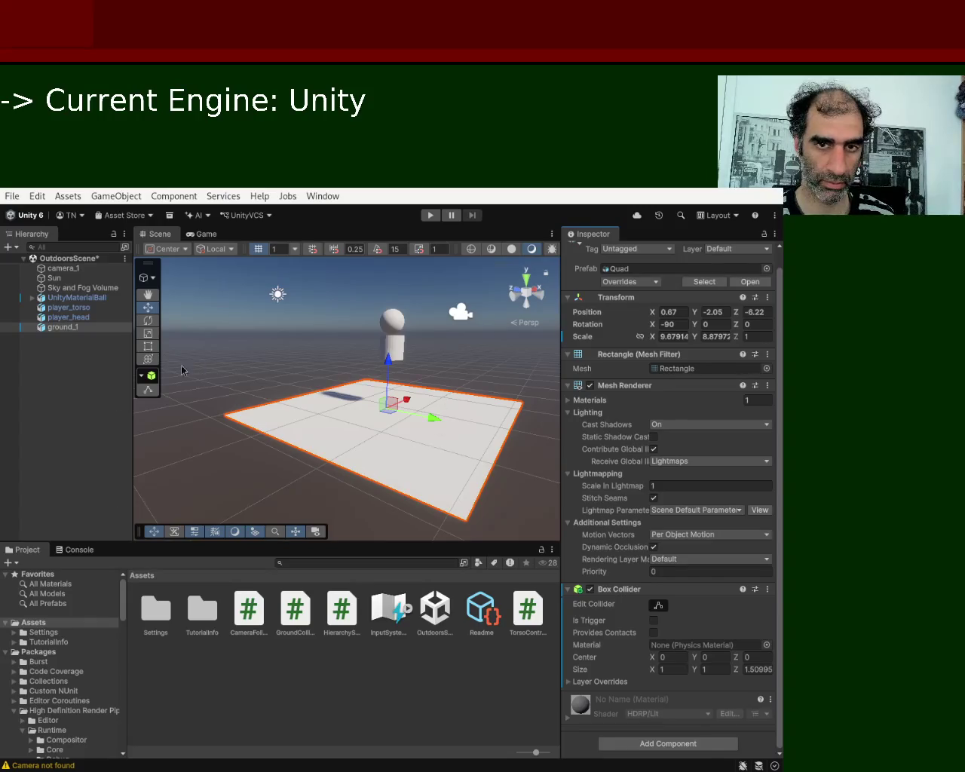
pyautogui.click(92, 300)
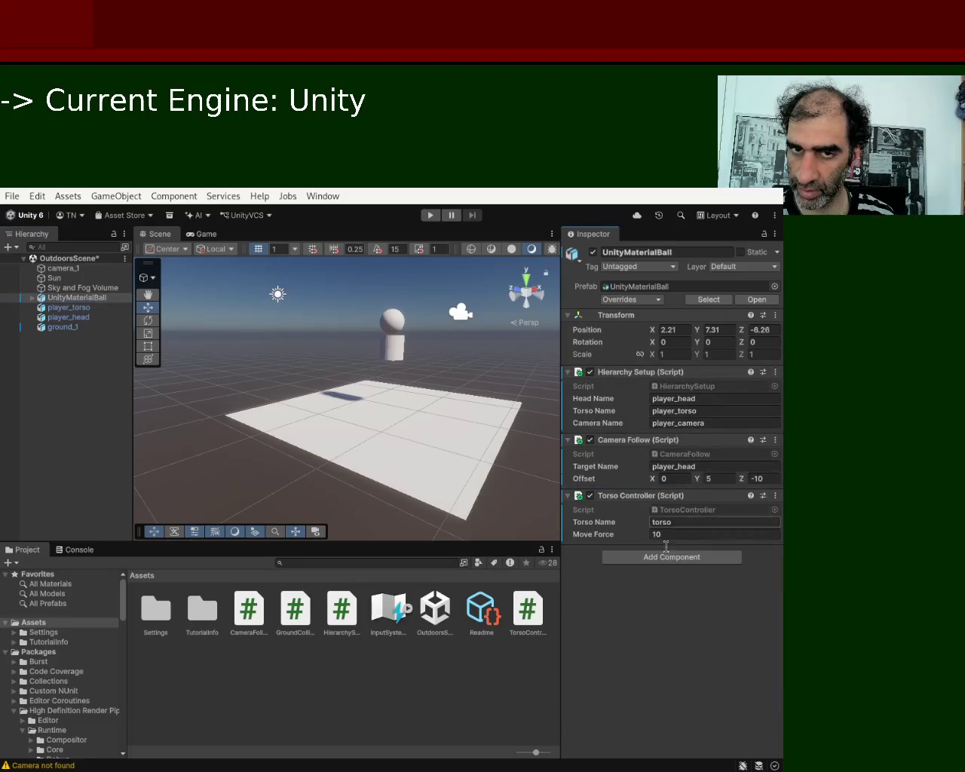
pyautogui.click(428, 218)
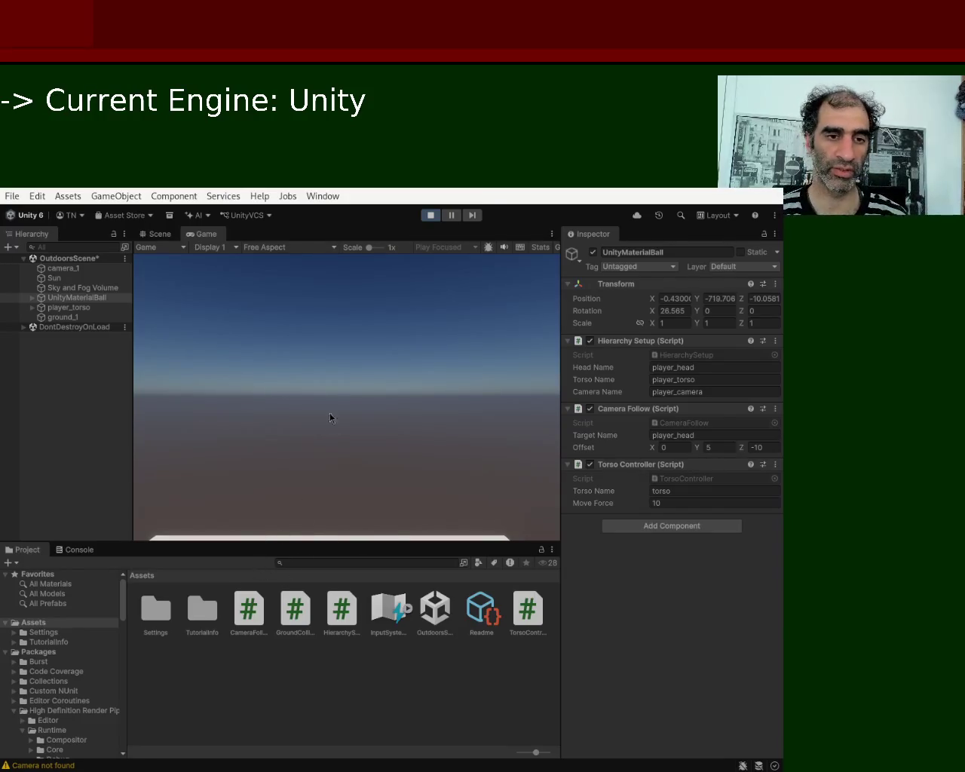
pyautogui.click(427, 217)
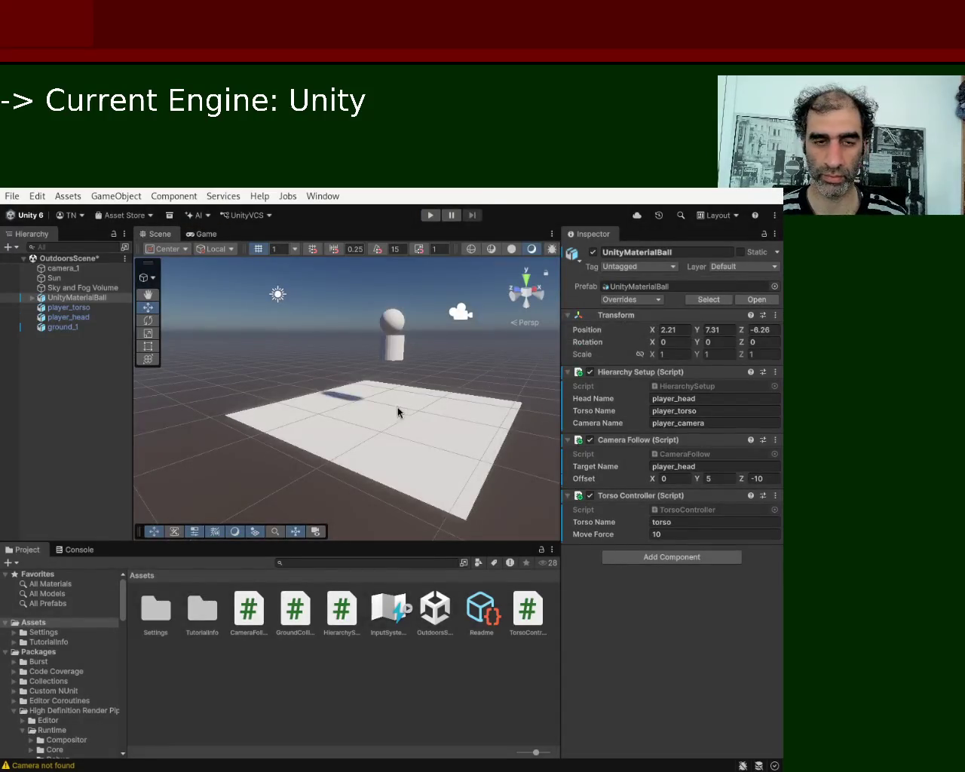
# Select player_torso to confirm it has no collider, then select ground_1
pyautogui.moveTo(383, 394)
pyautogui.mouseDown()
pyautogui.moveTo(334, 402)
pyautogui.moveTo(343, 398)
pyautogui.mouseUp()
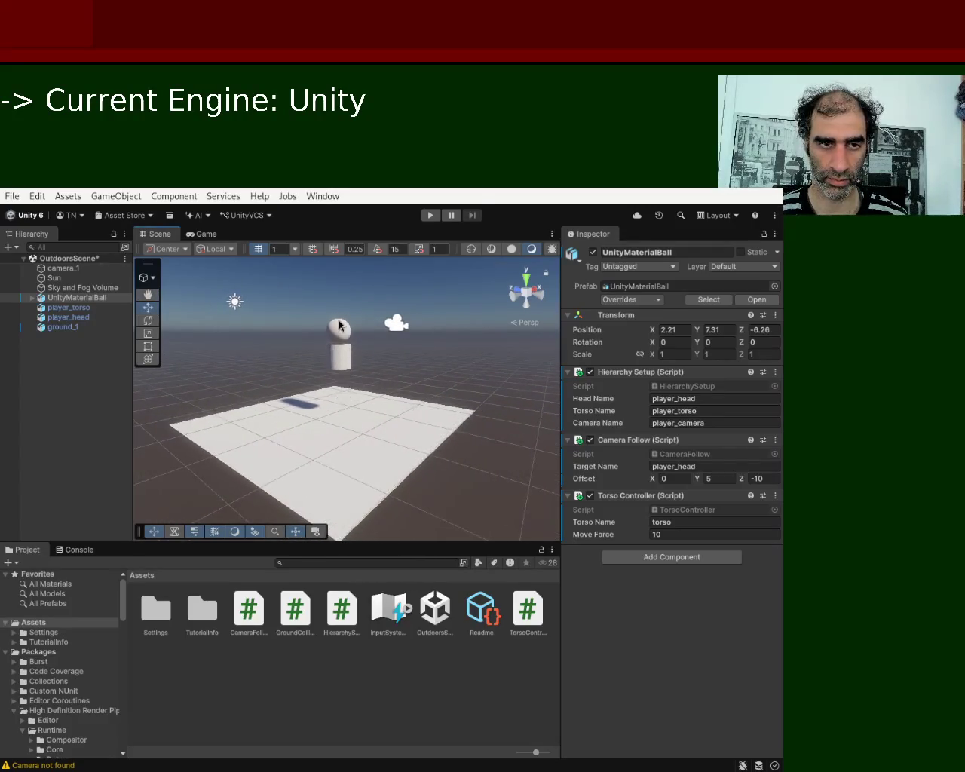
pyautogui.click(342, 368)
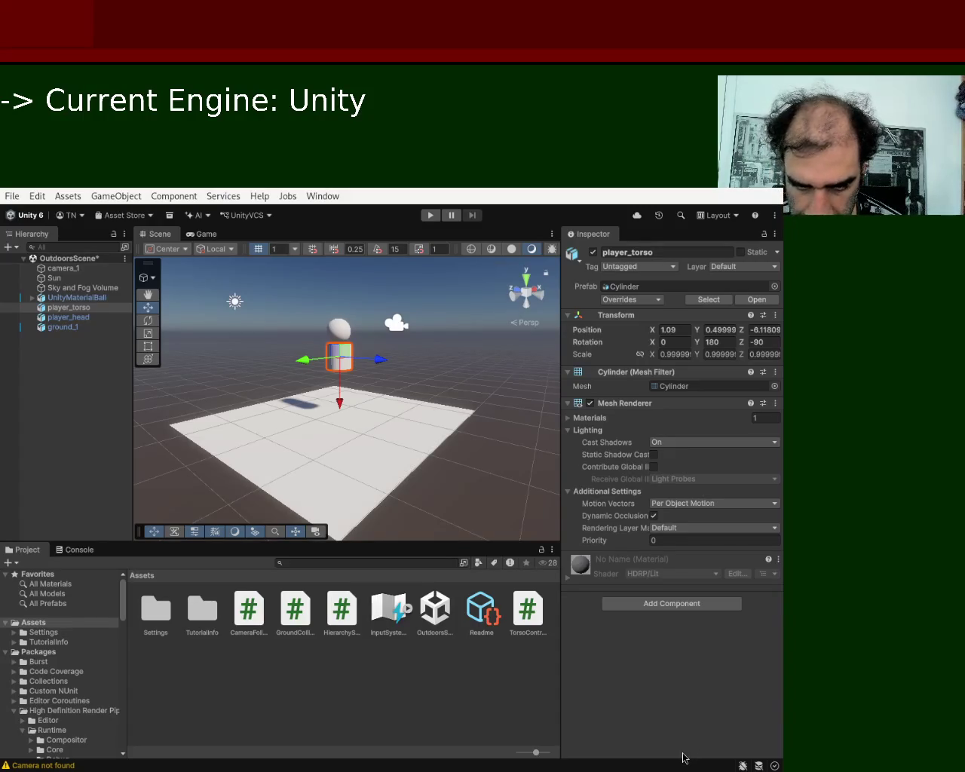
pyautogui.click(332, 487)
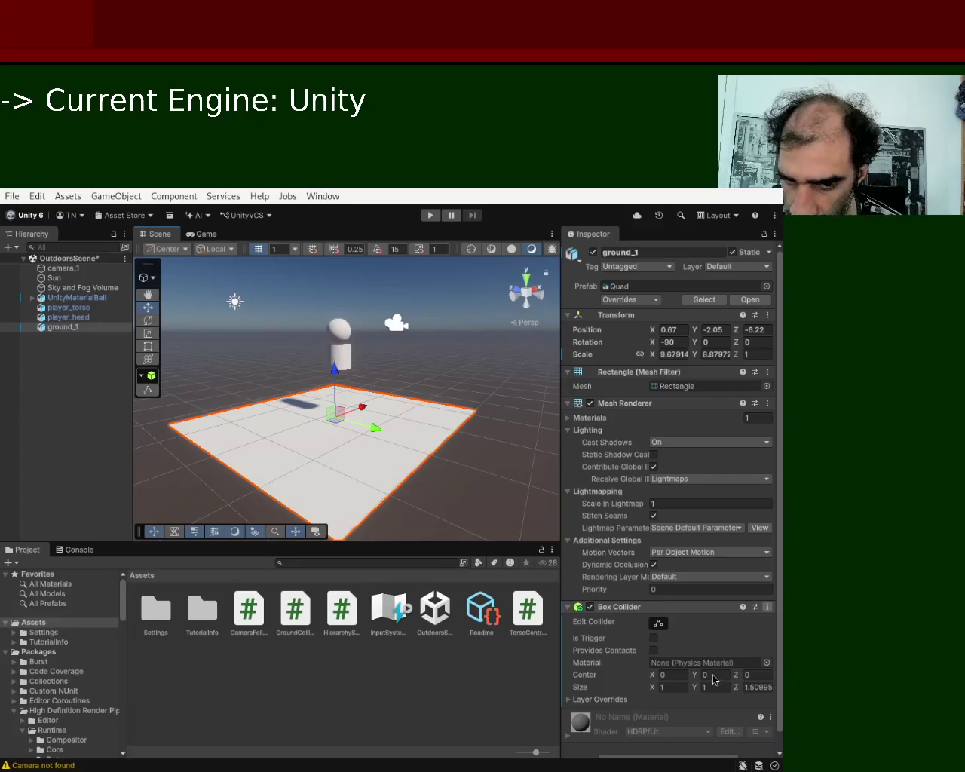
# Swap ground_1's Box Collider for a Terrain Collider and reselect player_torso
pyautogui.hotkey('ctrl', 'z')
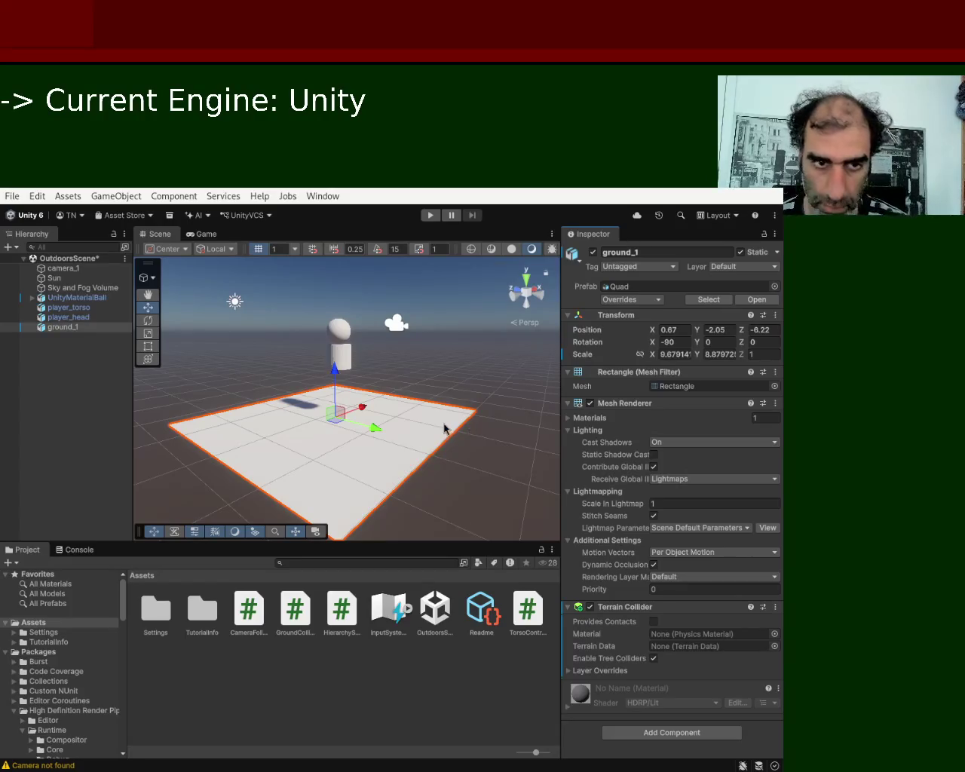
pyautogui.click(347, 354)
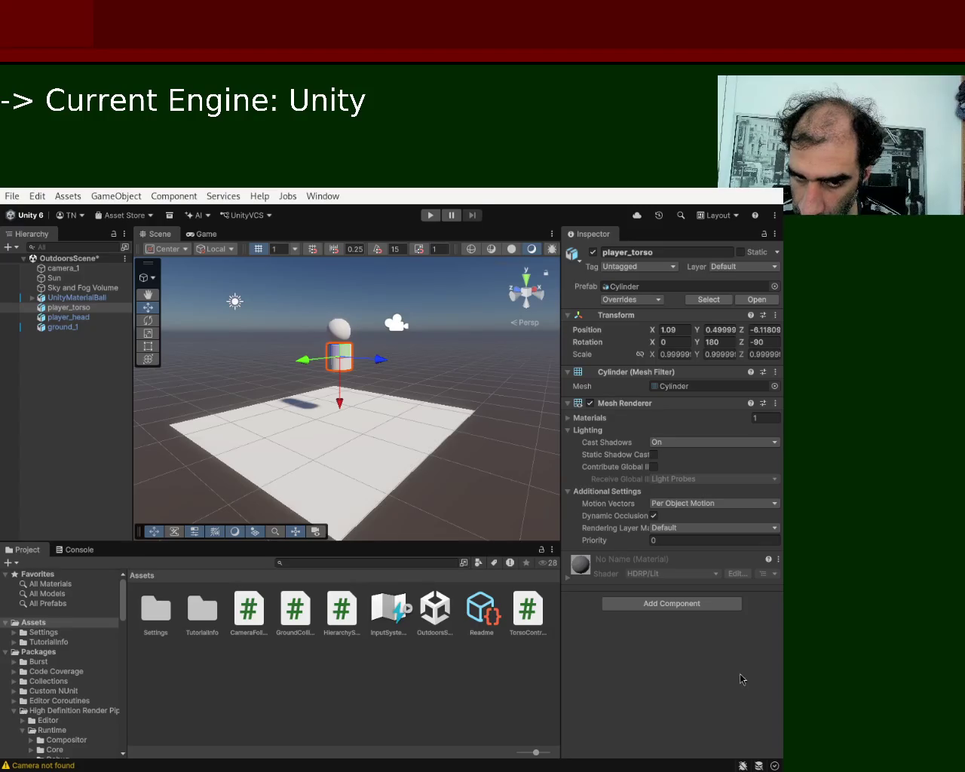
# Add a Character Controller to player_torso and play-test it; the torso falls to Y -34.99
pyautogui.hotkey('ctrl', 'z')
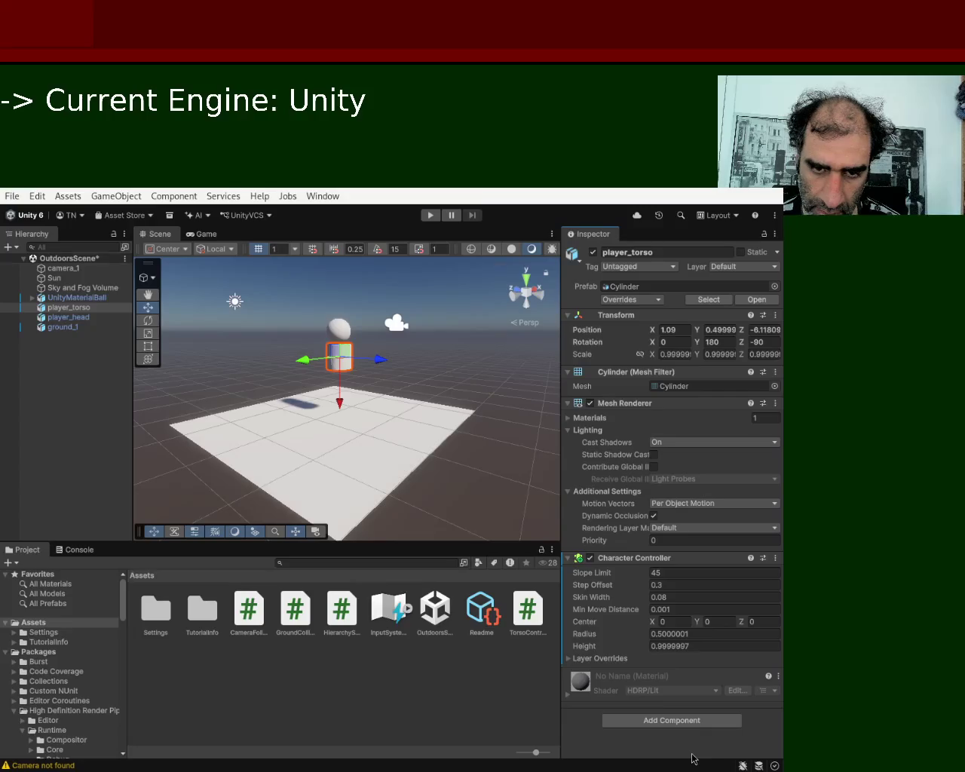
pyautogui.click(429, 217)
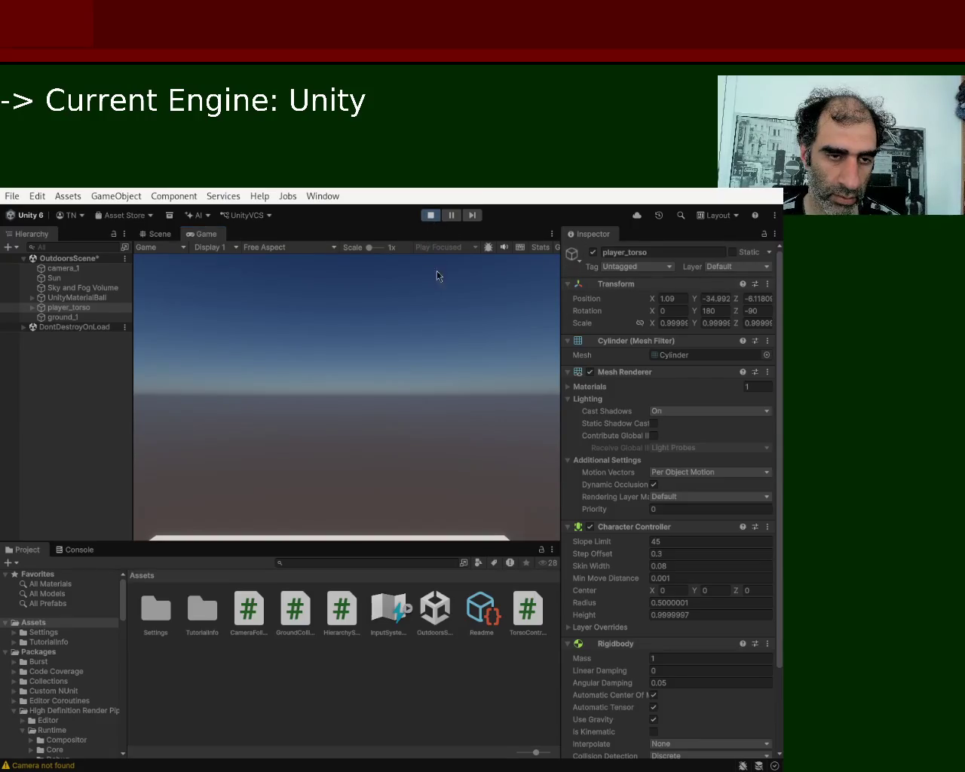
pyautogui.hotkey('ctrl', 'p')
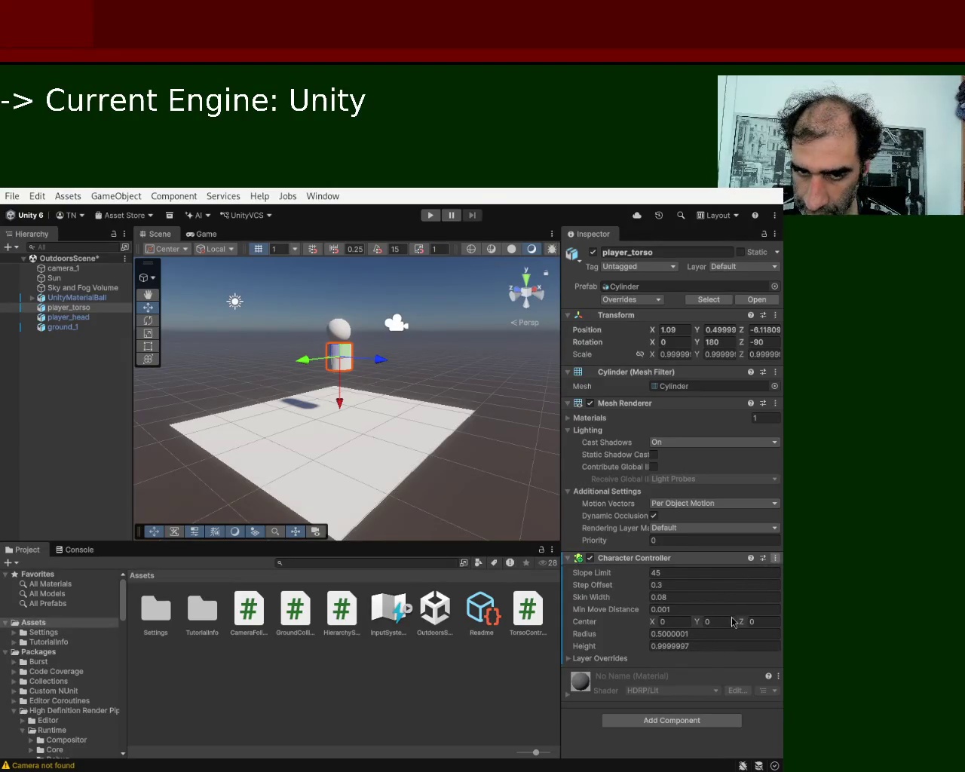
# Swap player_torso's Character Controller for a Capsule Collider with radius 0.5 and height 1
pyautogui.hotkey('ctrl', 'z')
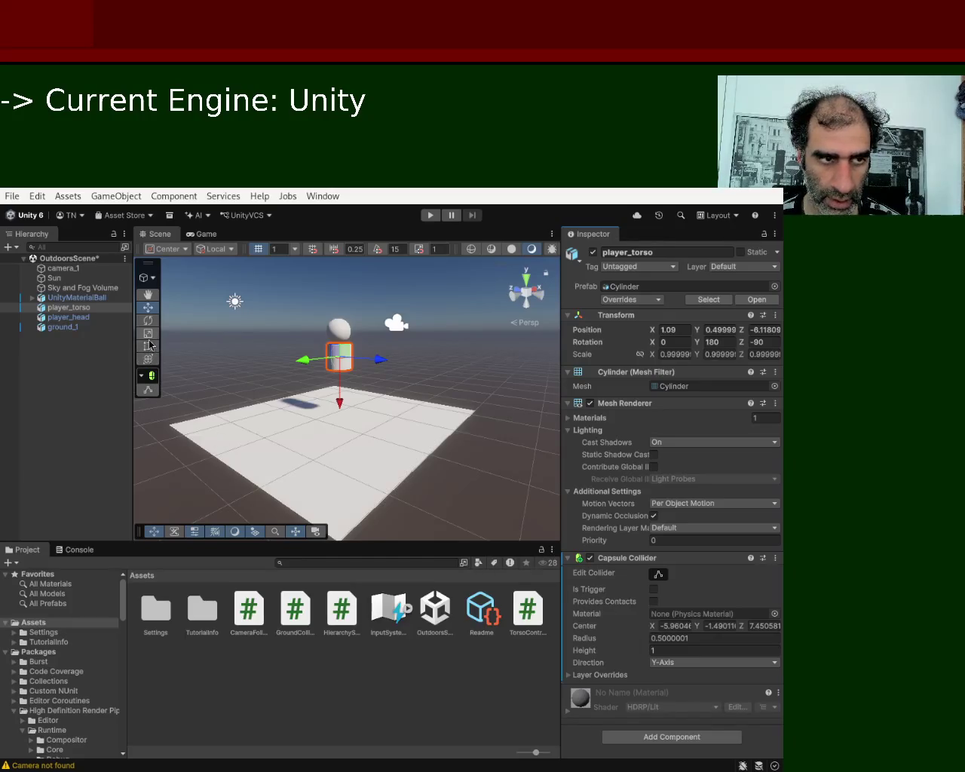
pyautogui.click(148, 335)
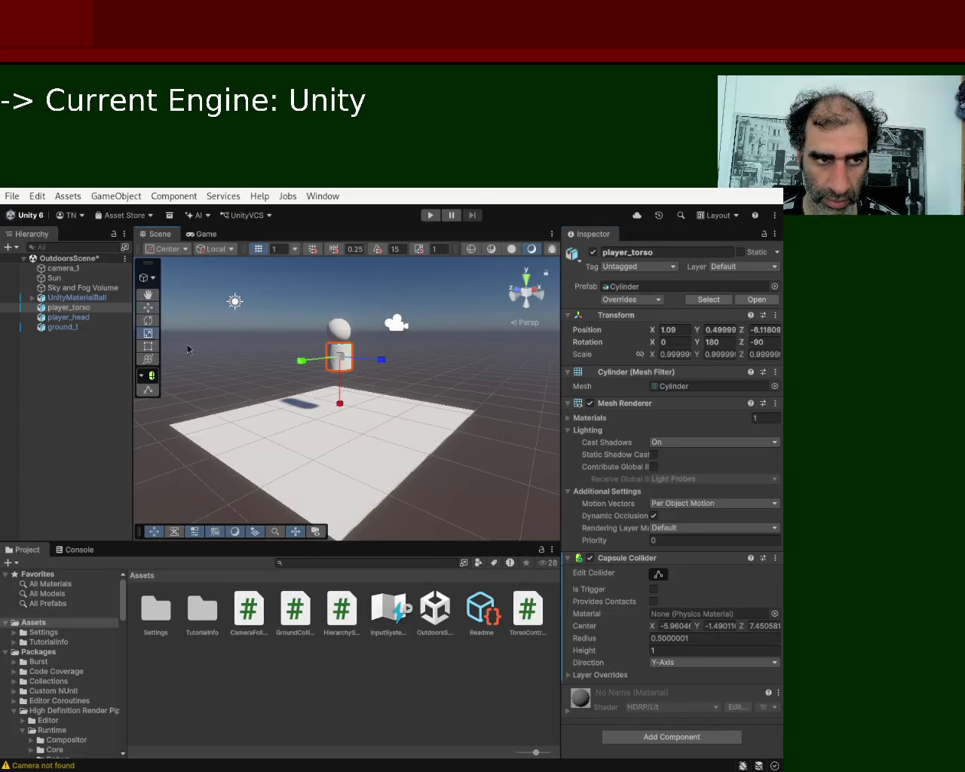
# Scale player_torso to an X scale of about 1.176 and run a short play test
pyautogui.moveTo(340, 404)
pyautogui.mouseDown()
pyautogui.moveTo(343, 520)
pyautogui.moveTo(340, 457)
pyautogui.moveTo(336, 510)
pyautogui.moveTo(350, 622)
pyautogui.moveTo(306, 443)
pyautogui.moveTo(321, 341)
pyautogui.moveTo(385, 560)
pyautogui.moveTo(344, 409)
pyautogui.moveTo(349, 450)
pyautogui.moveTo(360, 472)
pyautogui.moveTo(360, 423)
pyautogui.moveTo(359, 439)
pyautogui.moveTo(346, 390)
pyautogui.moveTo(348, 426)
pyautogui.mouseUp()
pyautogui.click(430, 215)
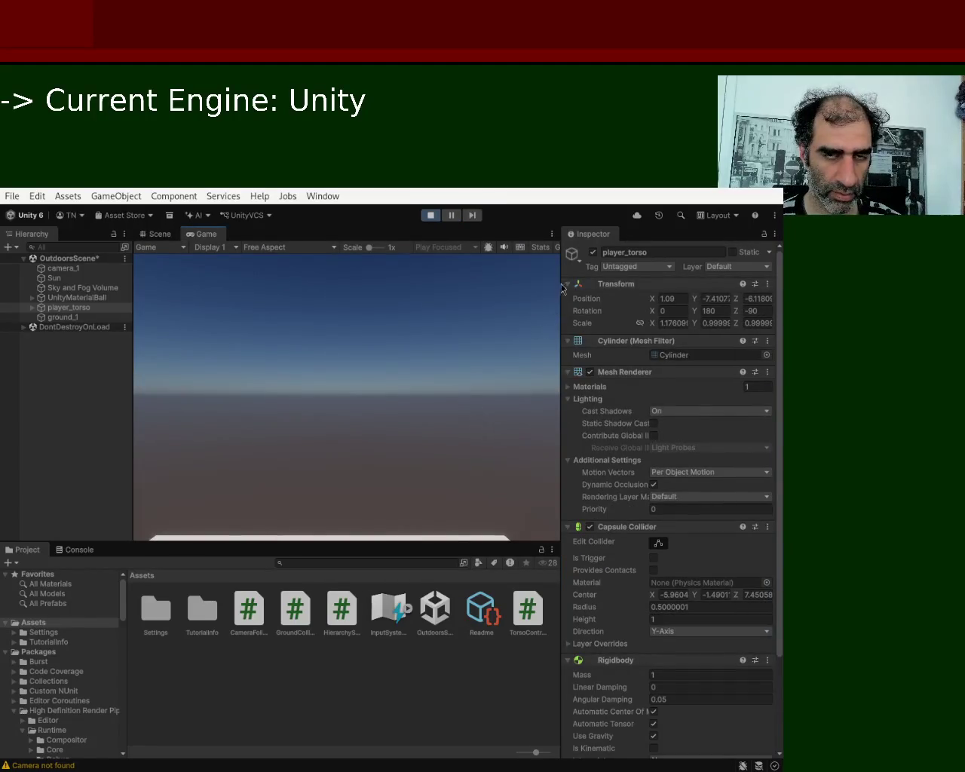
pyautogui.click(431, 216)
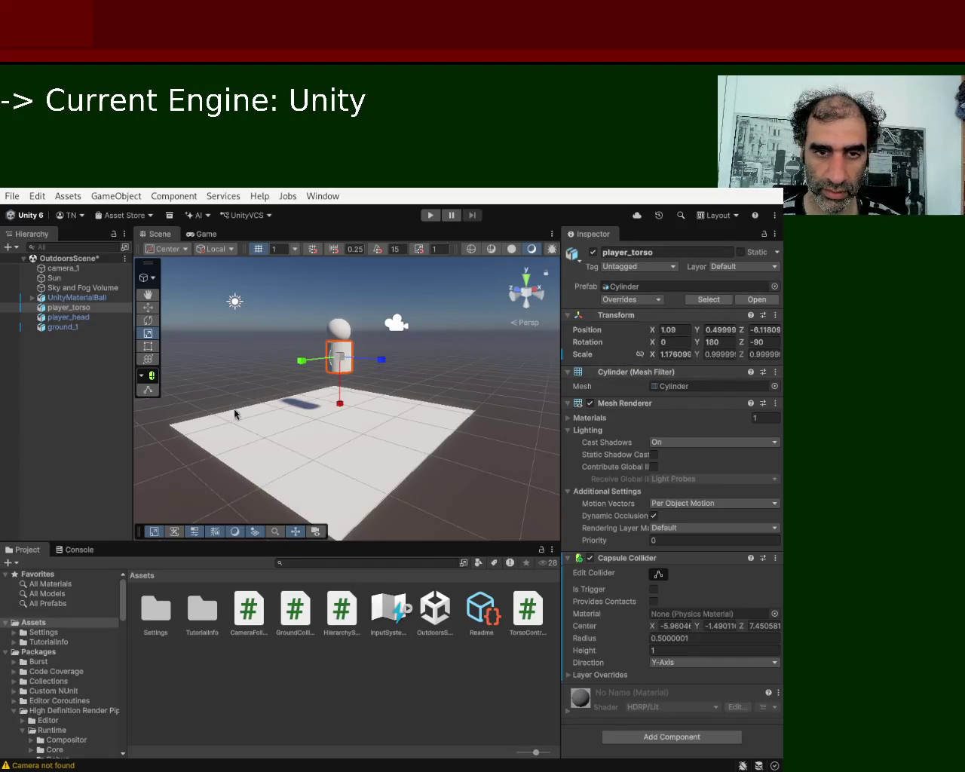
# Select UnityMaterialBall to view its Hierarchy Setup, Camera Follow and Torso Controller scripts
pyautogui.click(76, 298)
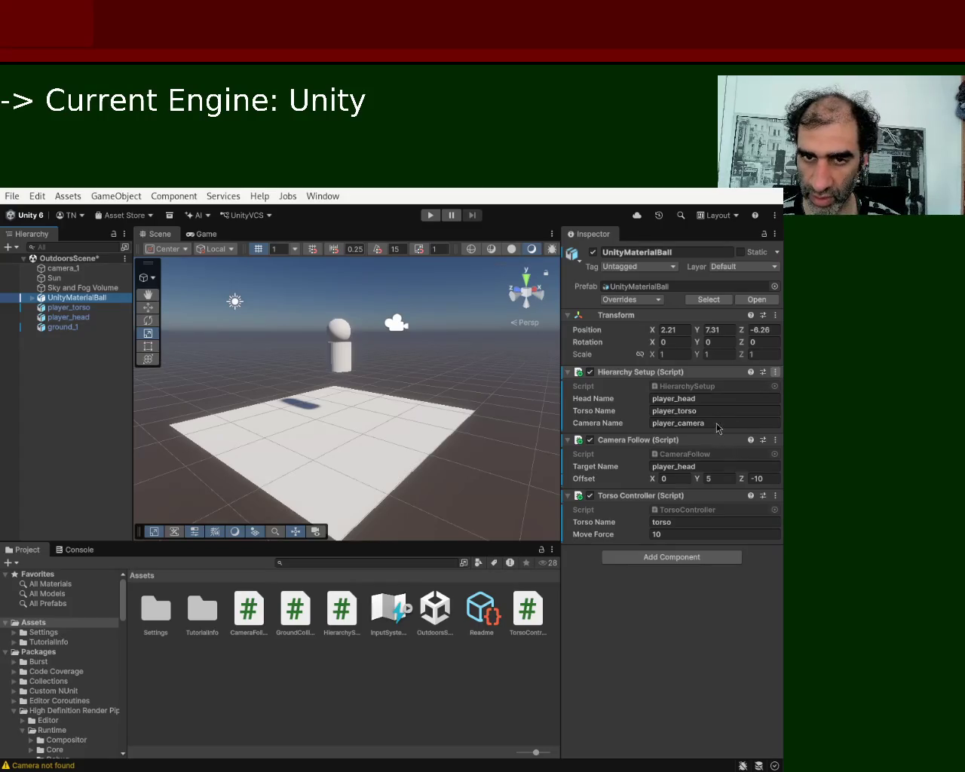
# Remove Hierarchy Setup and Camera Follow from UnityMaterialBall, keeping Torso Controller, and select camera_1
pyautogui.hotkey('ctrl', 'z')
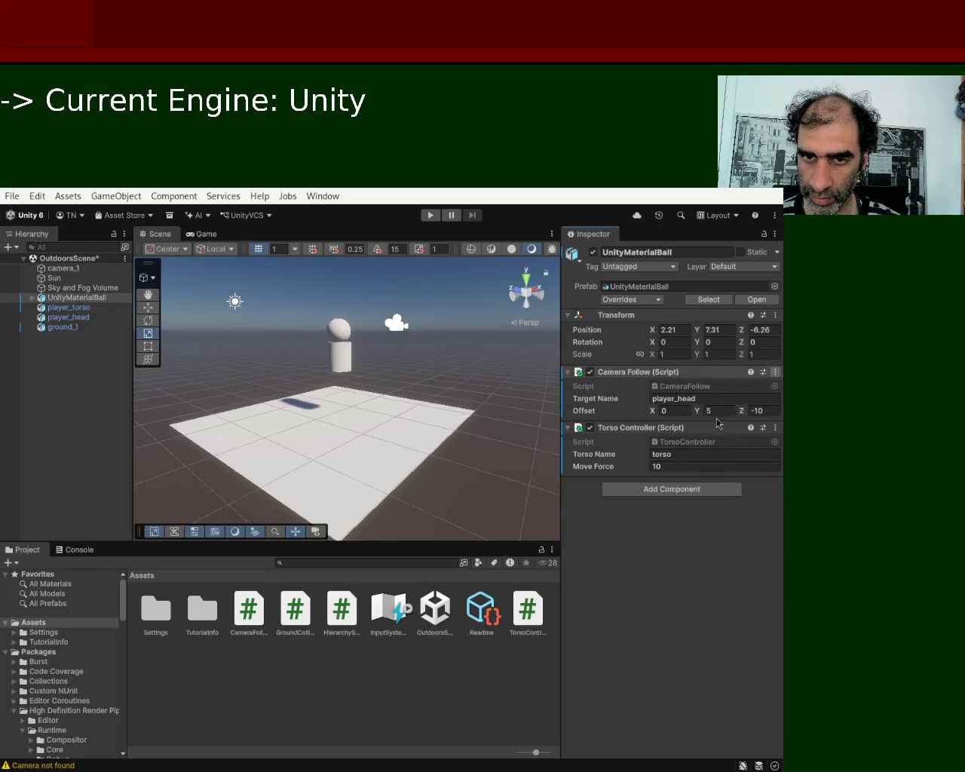
pyautogui.hotkey('ctrl', 'z')
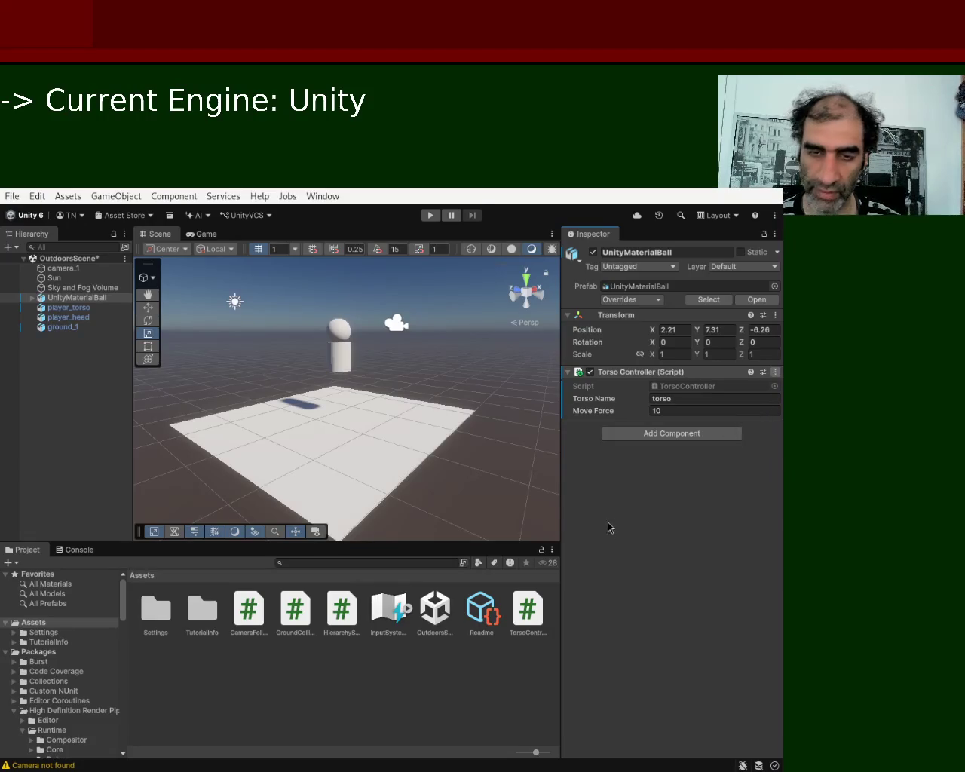
pyautogui.click(398, 325)
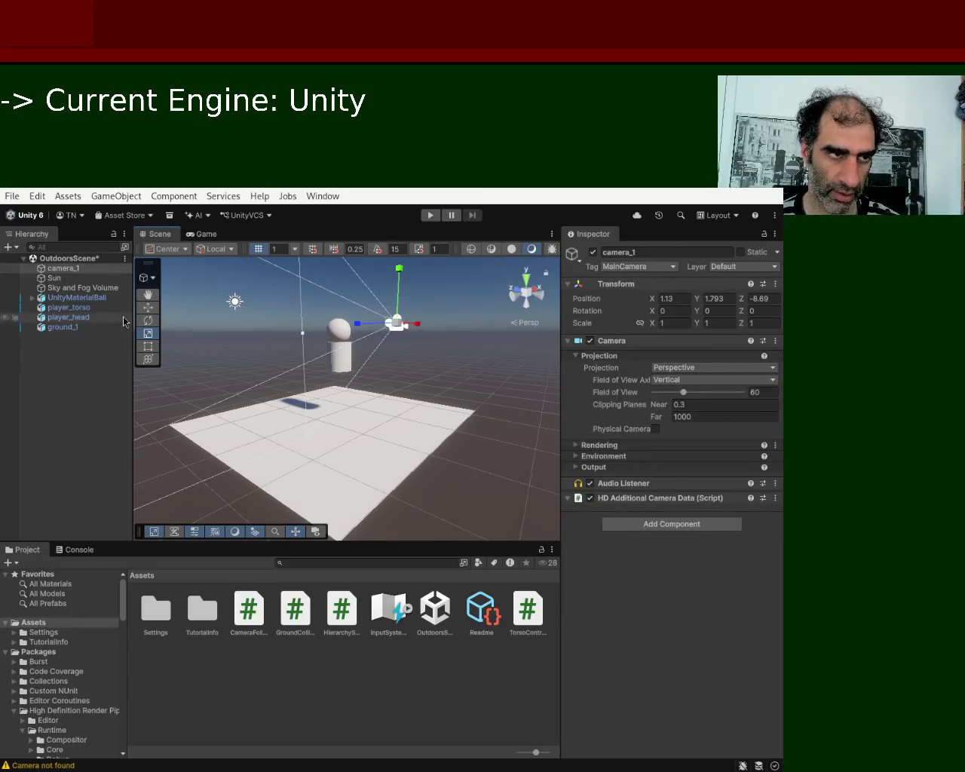
# Pull camera_1 back along Z to -15.35 with the Move tool and play the scene
pyautogui.click(147, 307)
pyautogui.moveTo(361, 325)
pyautogui.mouseDown()
pyautogui.moveTo(556, 325)
pyautogui.moveTo(658, 346)
pyautogui.mouseUp()
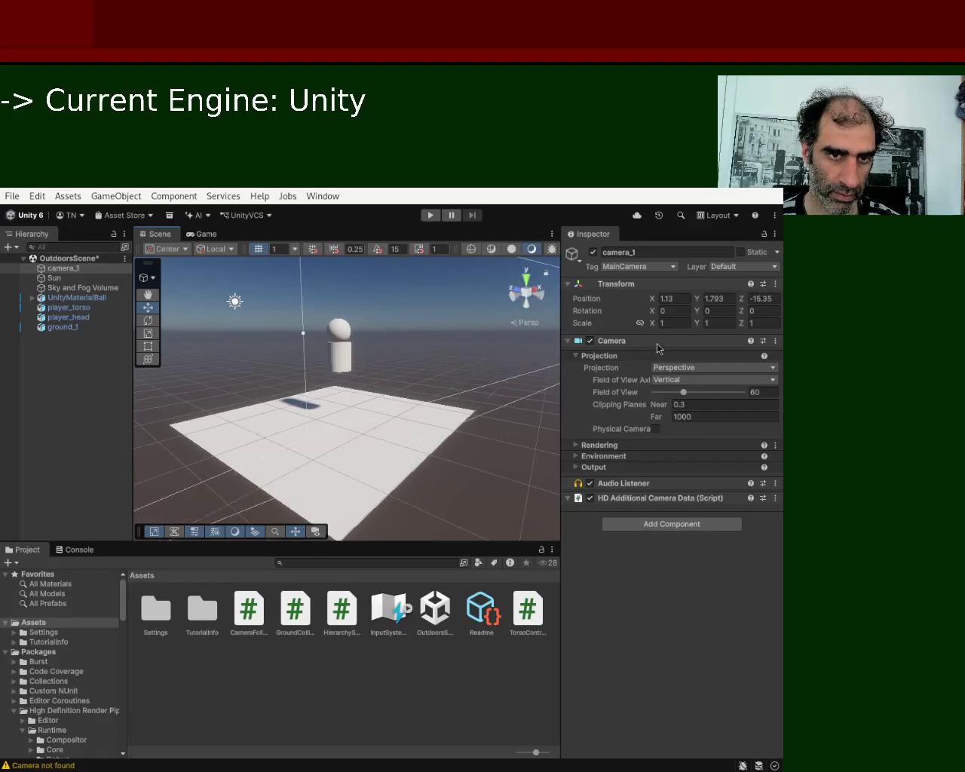
pyautogui.click(432, 217)
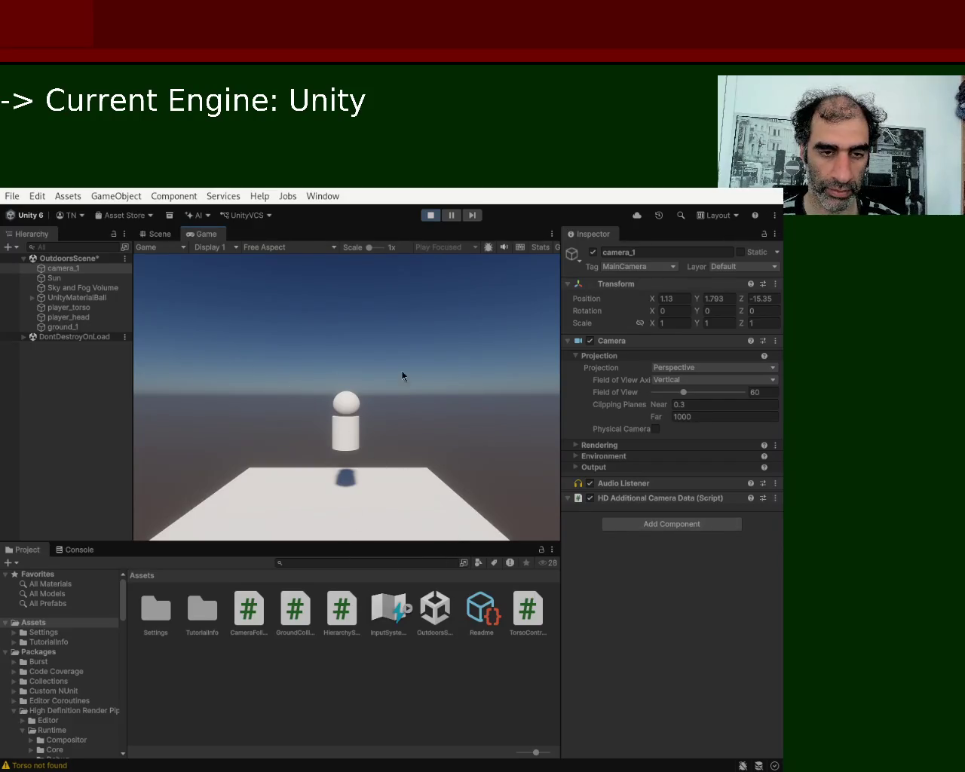
# Stop play mode and select player_torso to view its Capsule Collider and Rigidbody
pyautogui.click(431, 217)
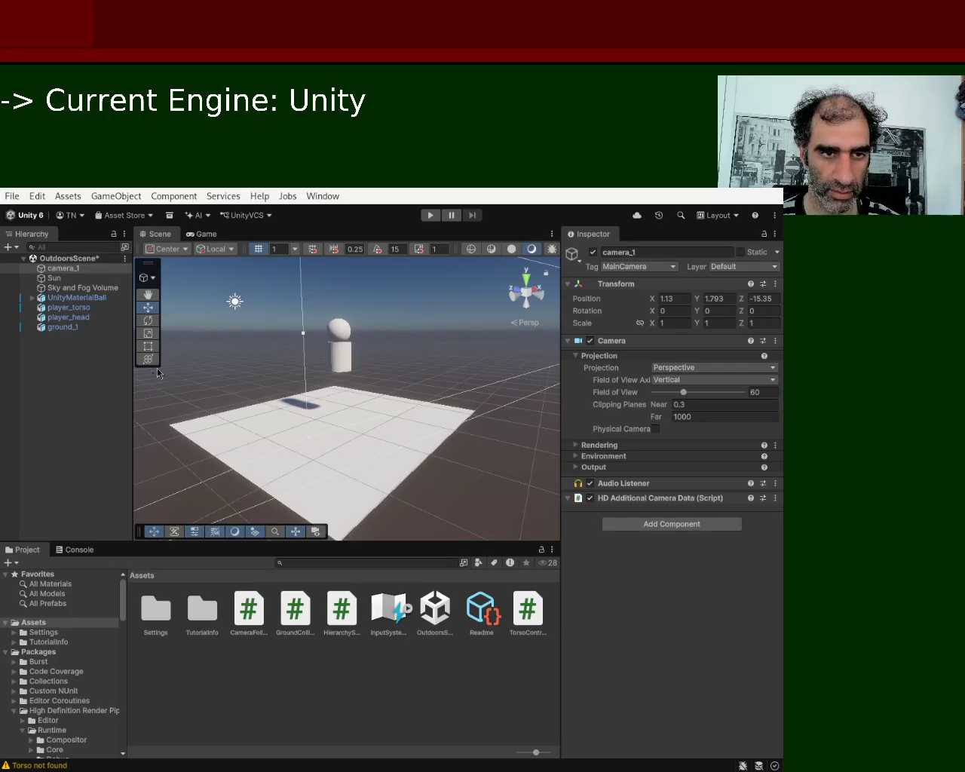
pyautogui.click(345, 360)
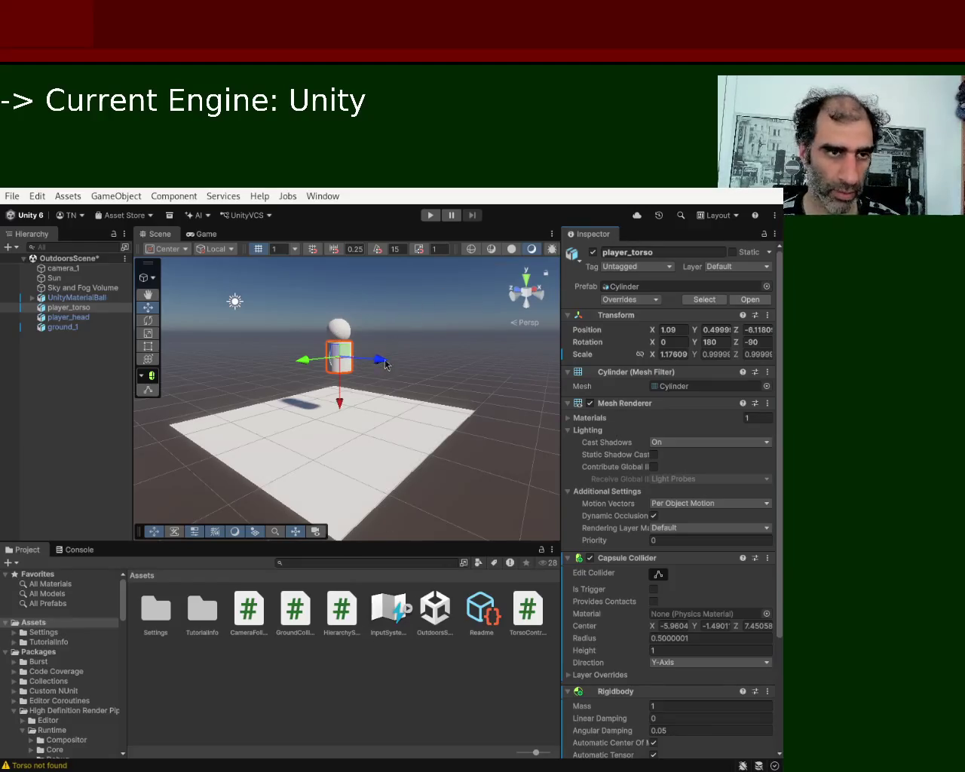
# Select ground_1 in the Scene view to check its Terrain Collider
pyautogui.click(390, 447)
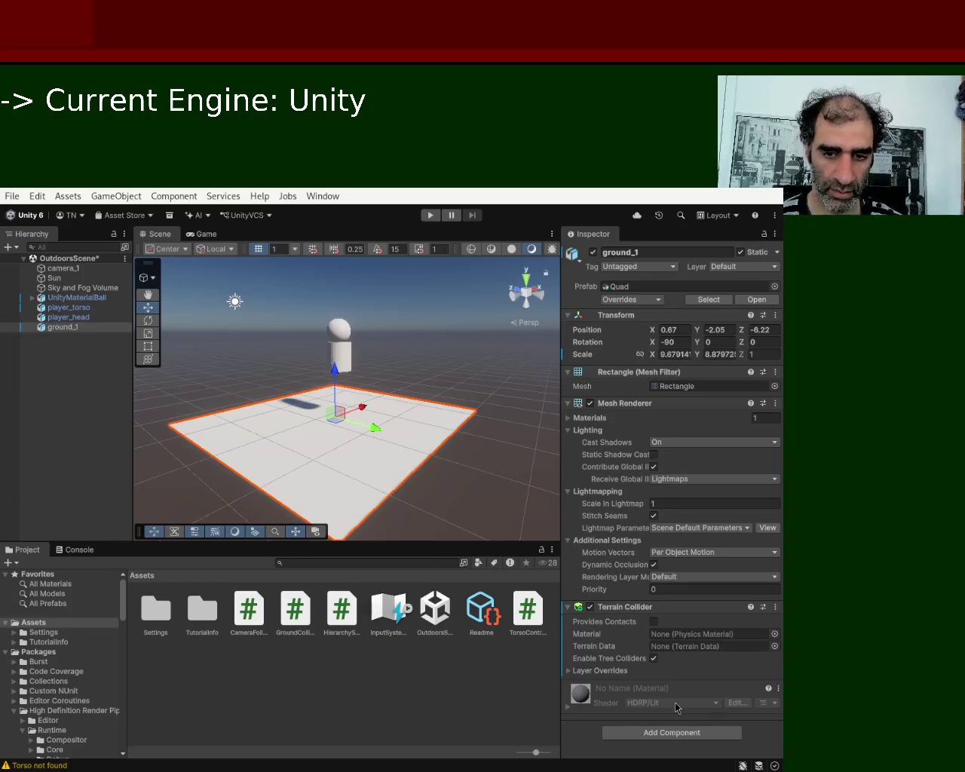
pyautogui.click(428, 218)
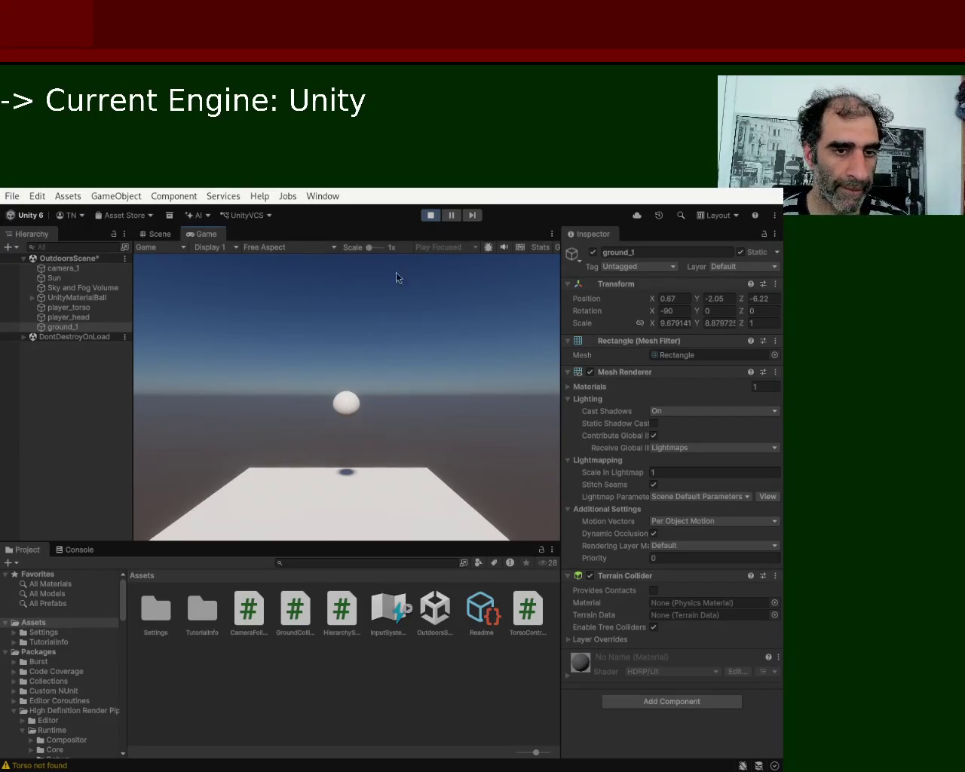
pyautogui.click(430, 216)
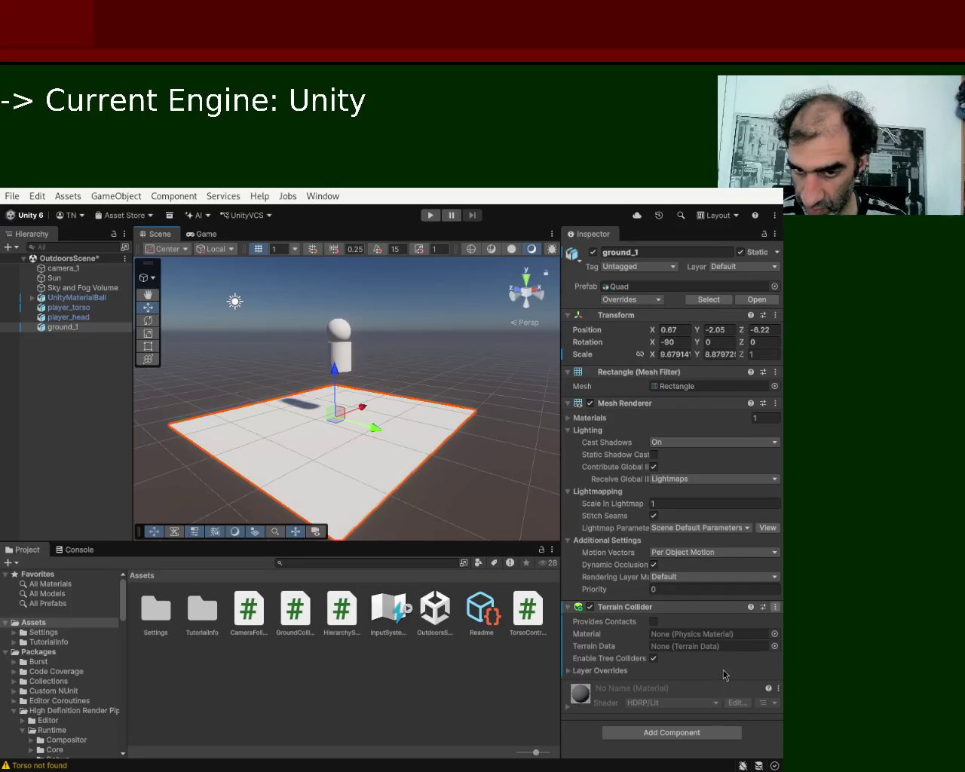
# Swap ground_1's Terrain Collider for a Rectangle-mesh Mesh Collider and test it in play mode
pyautogui.hotkey('ctrl', 'z')
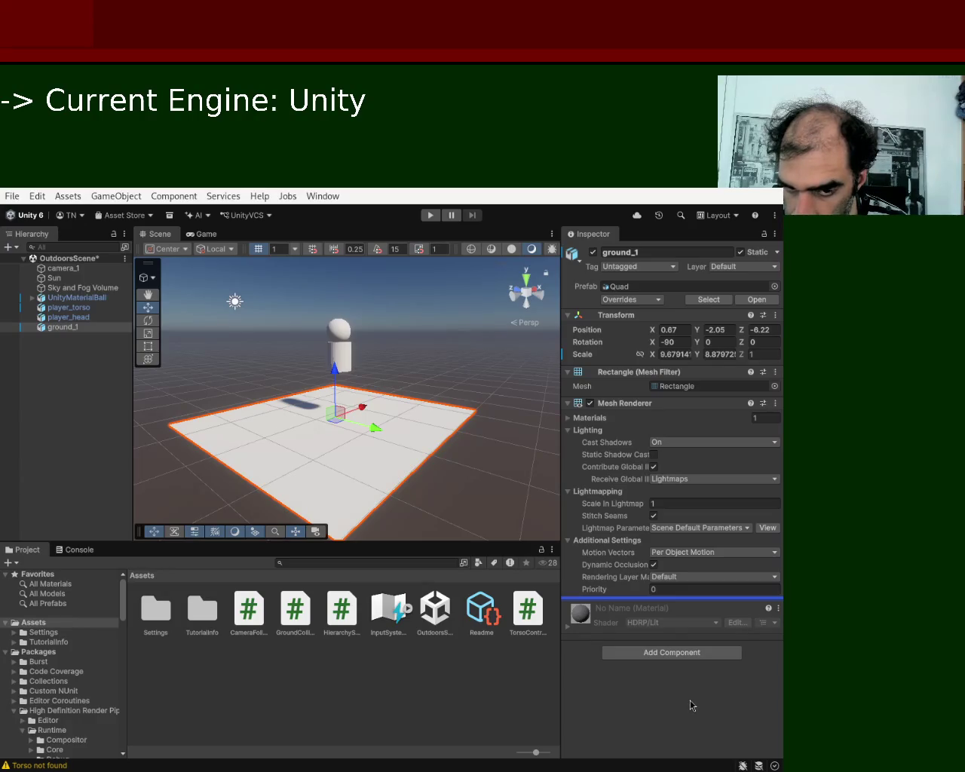
pyautogui.hotkey('ctrl', 'z')
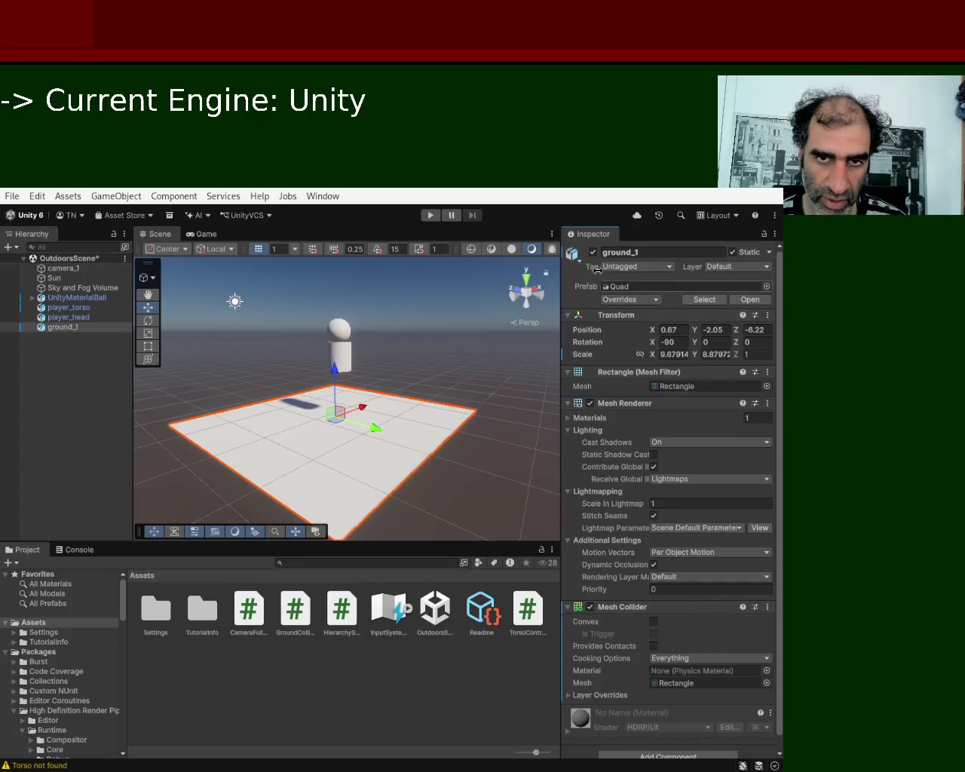
pyautogui.click(431, 216)
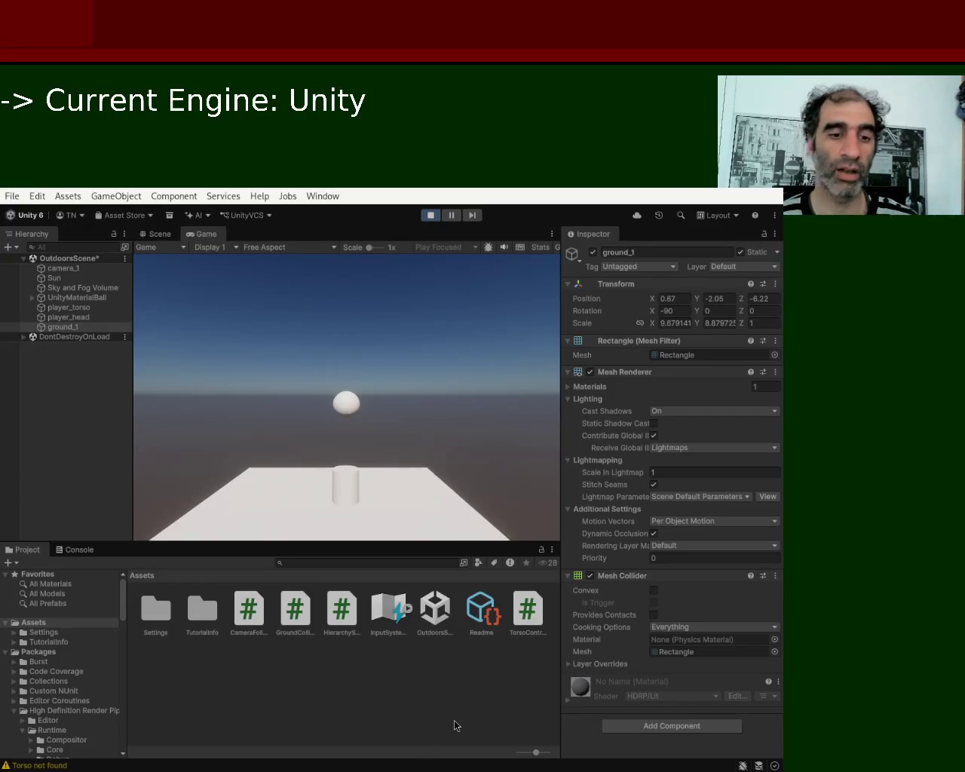
# Restart play mode to confirm player_torso rests on ground_1, then stop the game
pyautogui.click(431, 216)
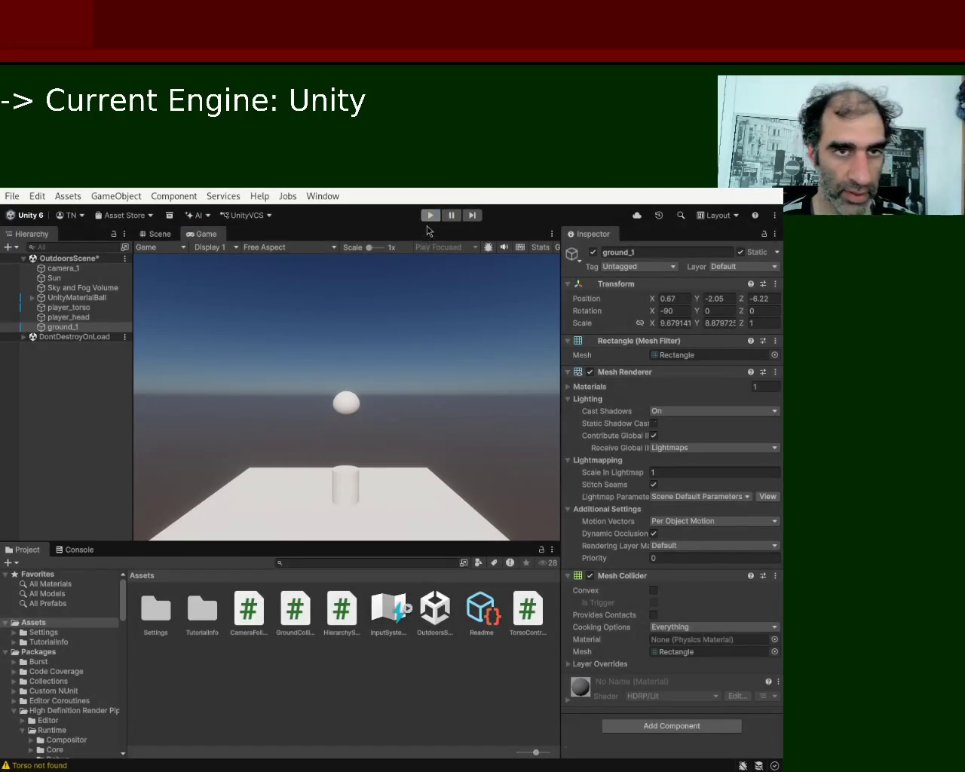
pyautogui.click(431, 216)
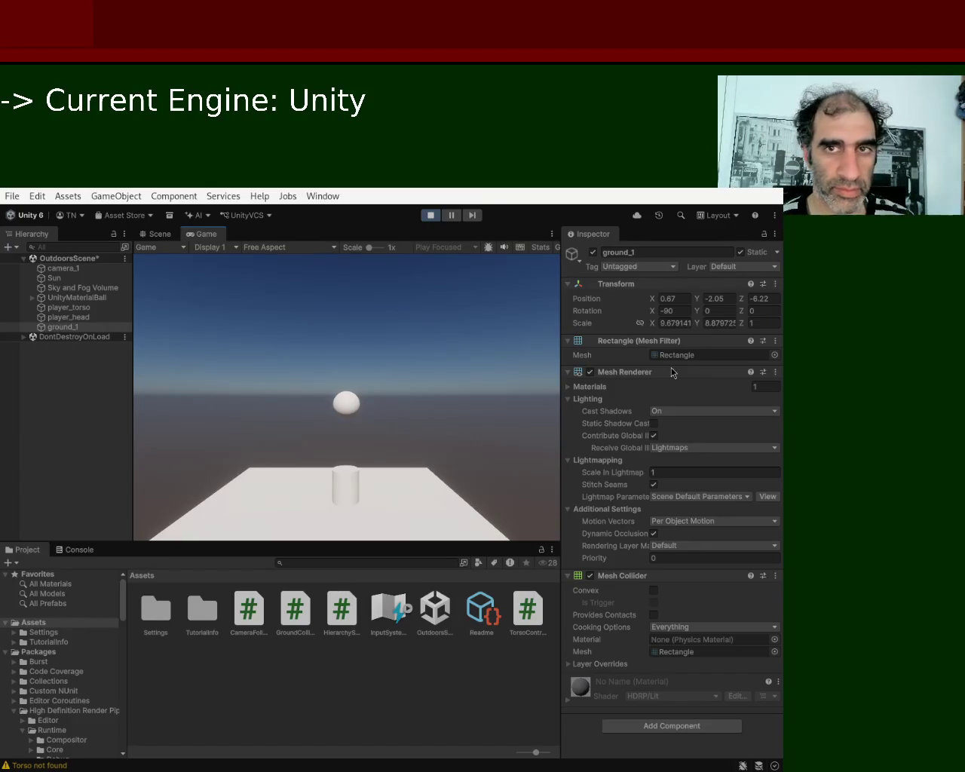
pyautogui.hotkey('ctrl', 'p')
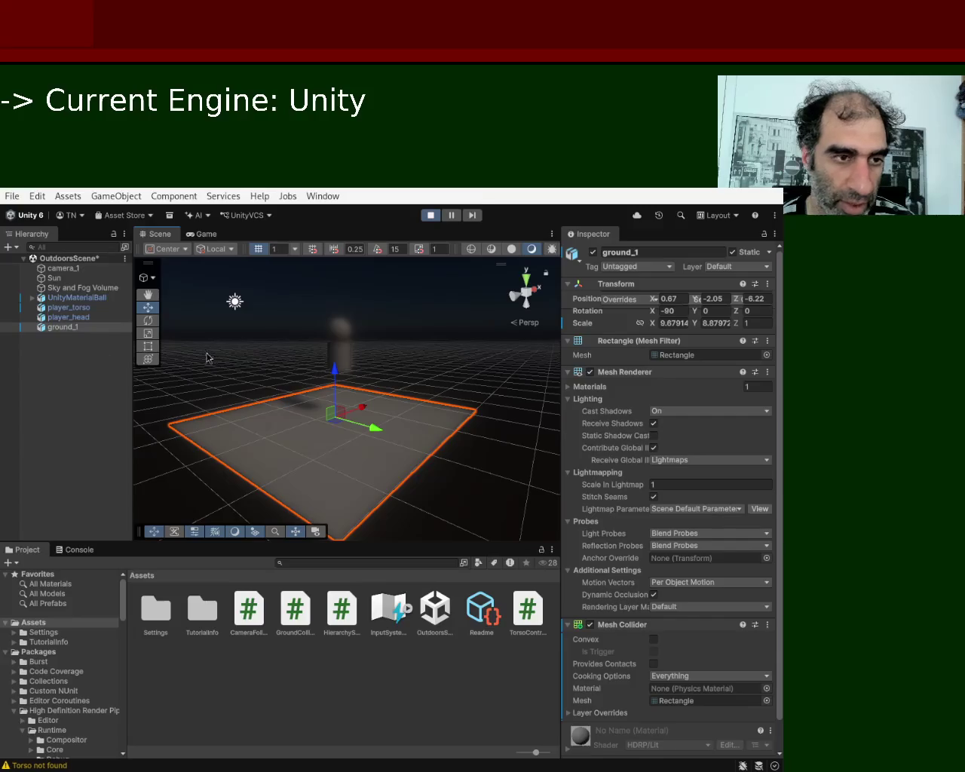
# Shift the Unity window aside to reveal VS Code, then move it back
pyautogui.moveTo(332, 422)
pyautogui.mouseDown()
pyautogui.moveTo(568, 500)
pyautogui.moveTo(814, 405)
pyautogui.moveTo(796, 343)
pyautogui.moveTo(681, 376)
pyautogui.moveTo(633, 374)
pyautogui.mouseUp()
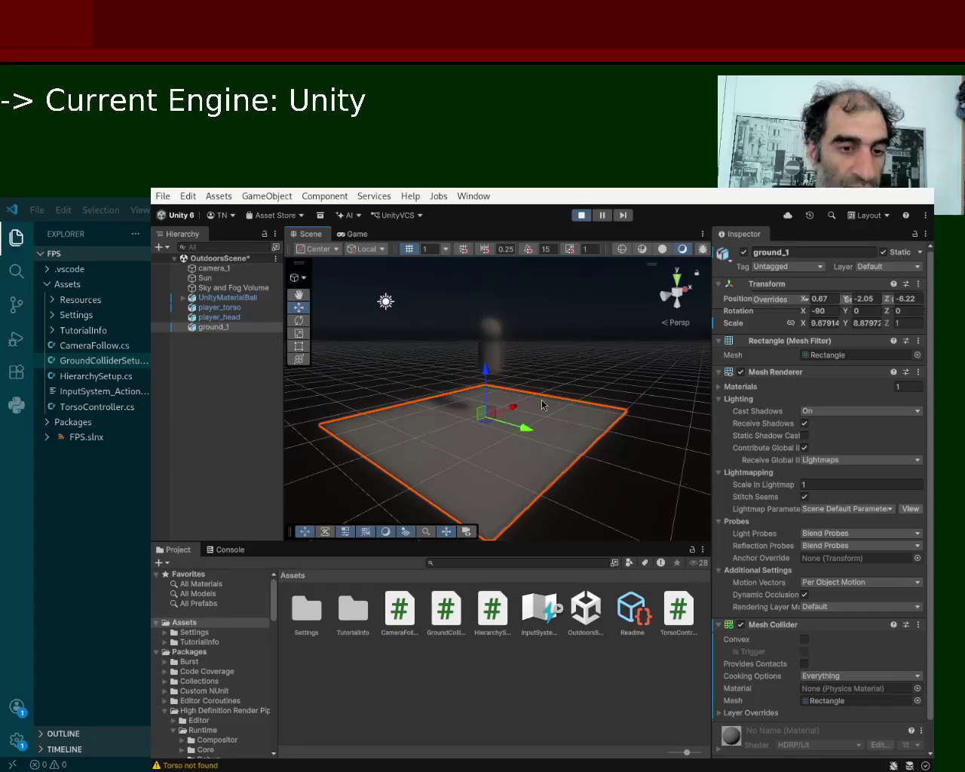
pyautogui.moveTo(541, 400); pyautogui.dragTo(317, 397)
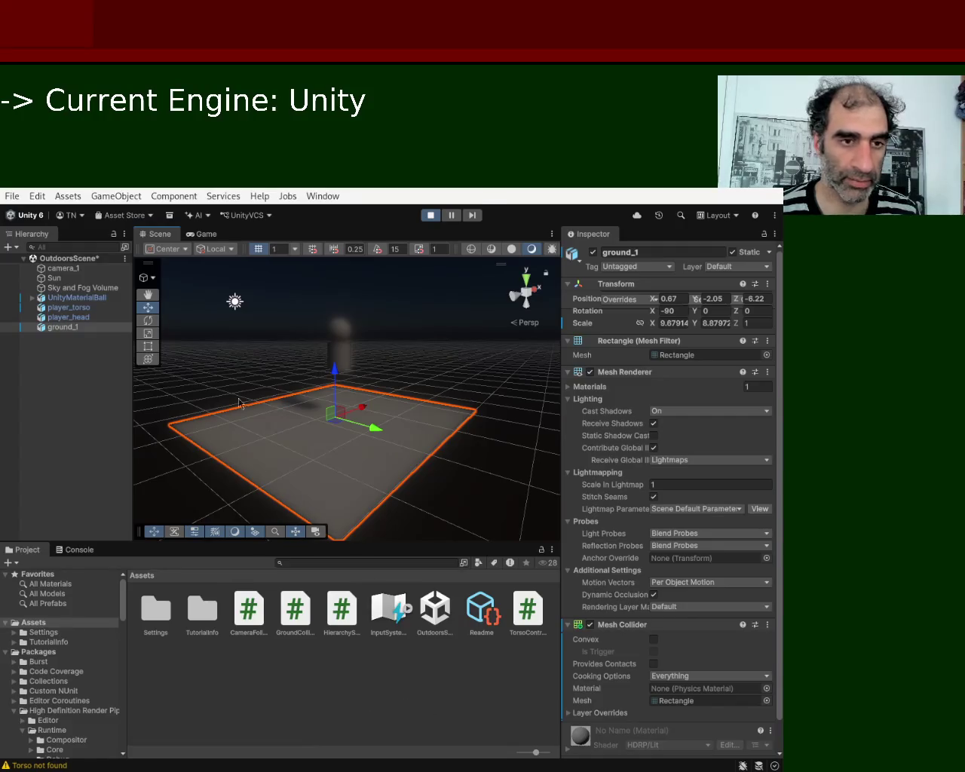
# Stop play mode, glance at GroundColliderSetup.cs in VS Code, and return to Unity
pyautogui.hotkey('ctrl', 'p')
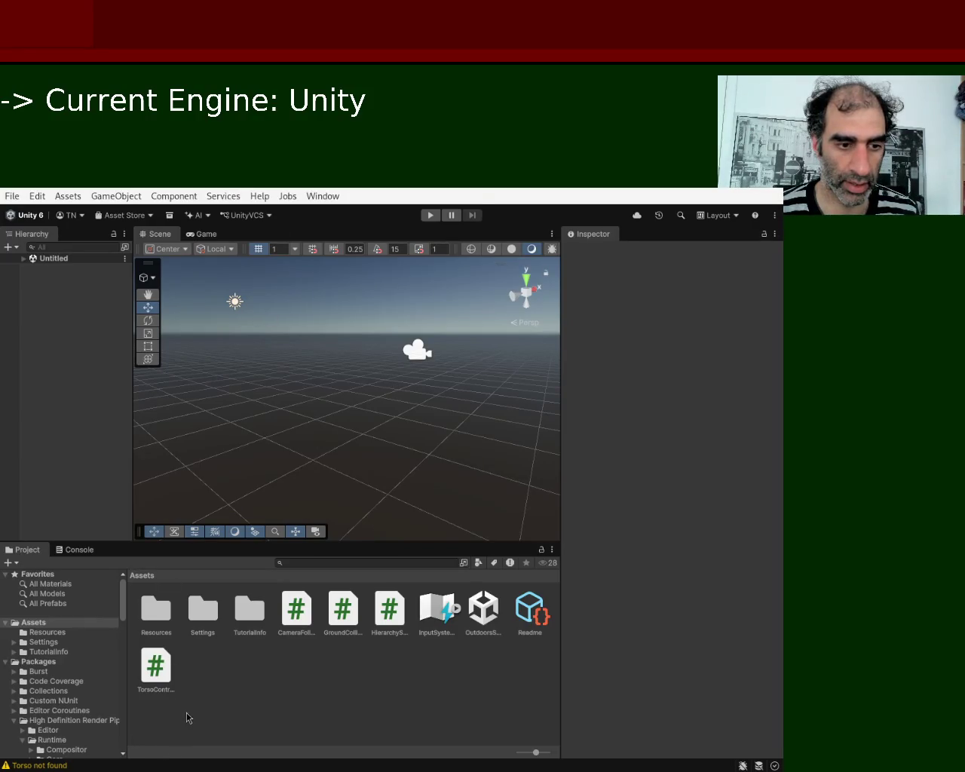
pyautogui.hotkey('alt', 'Tab')
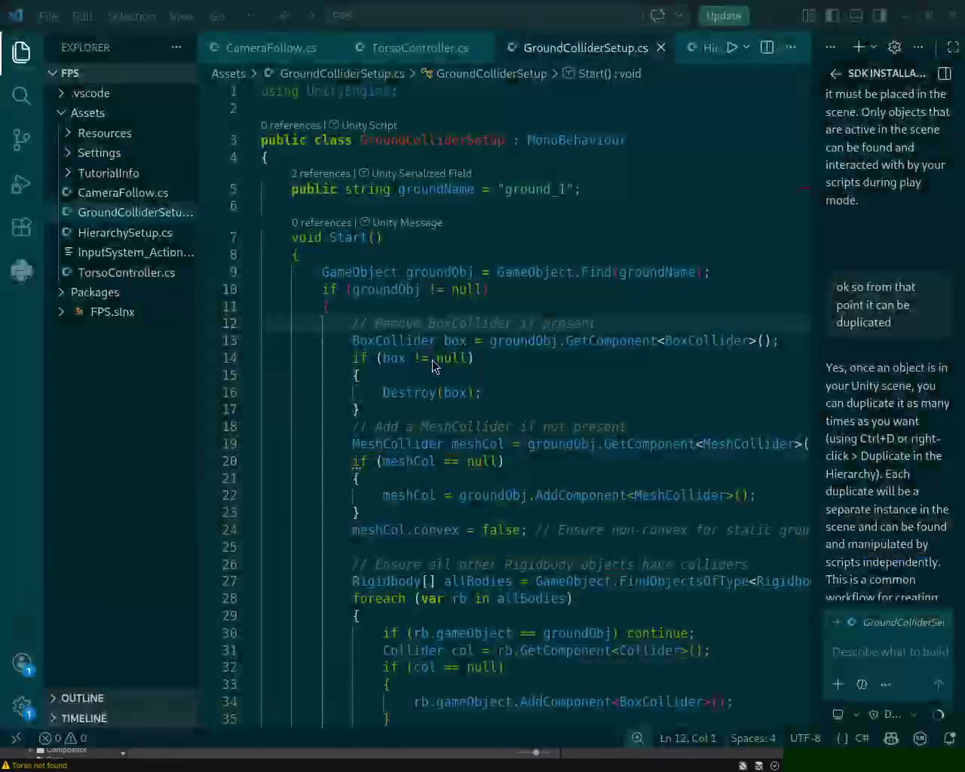
pyautogui.hotkey('alt', 'Tab')
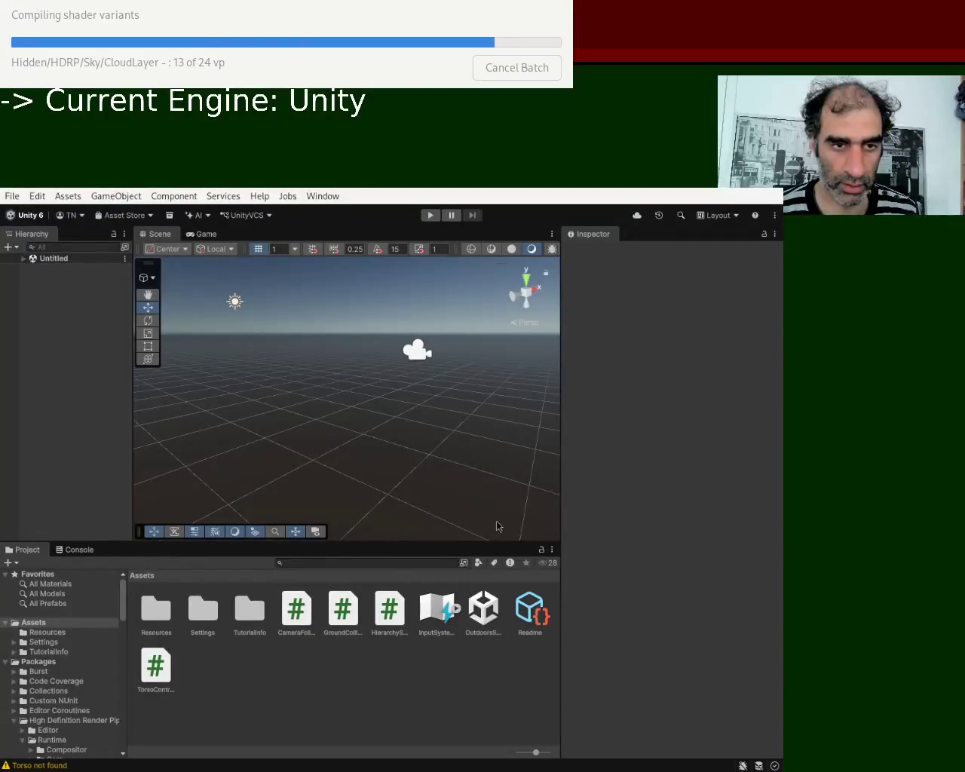
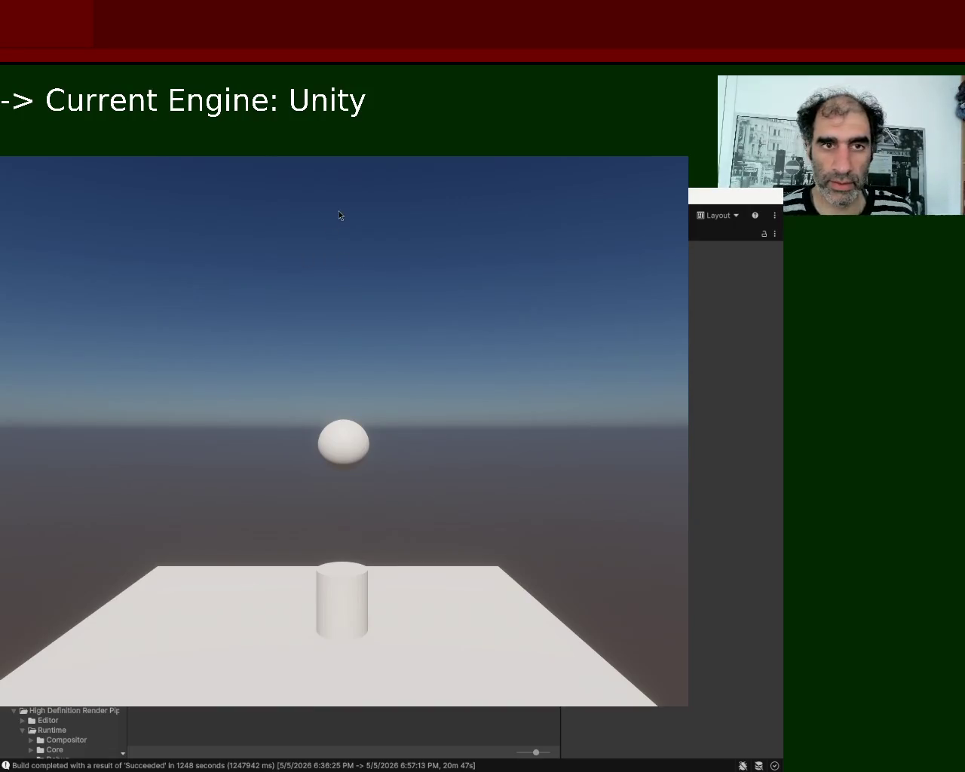
# Stop the play test and check player_torso's Capsule Collider and Rigidbody in the Inspector
pyautogui.hotkey('ctrl', 'p')
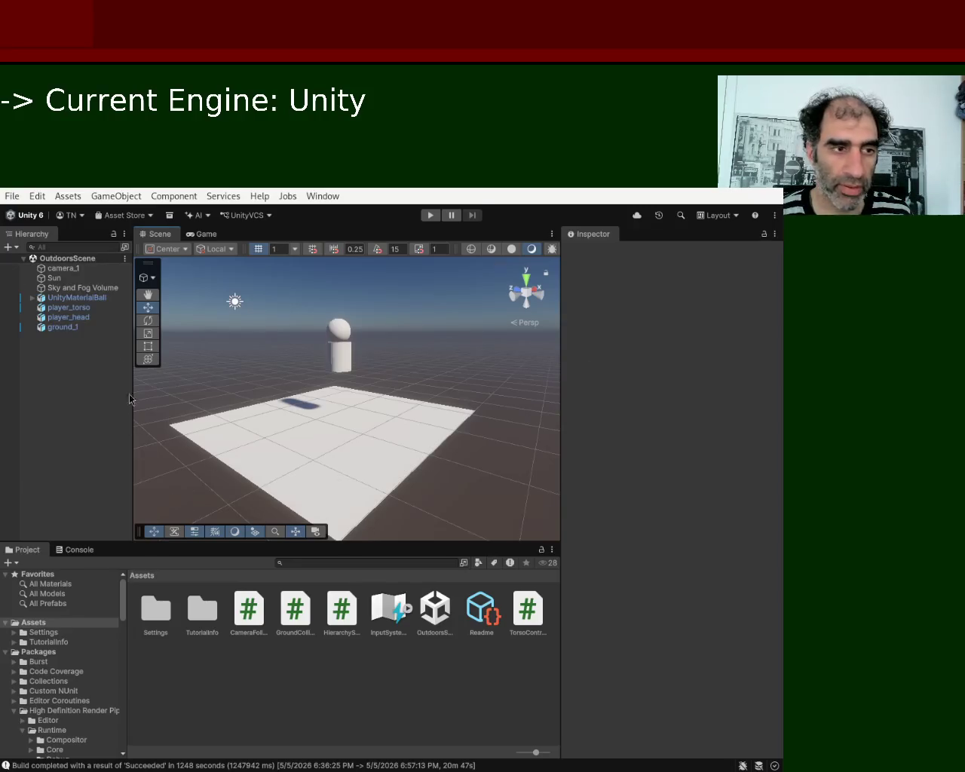
pyautogui.click(68, 307)
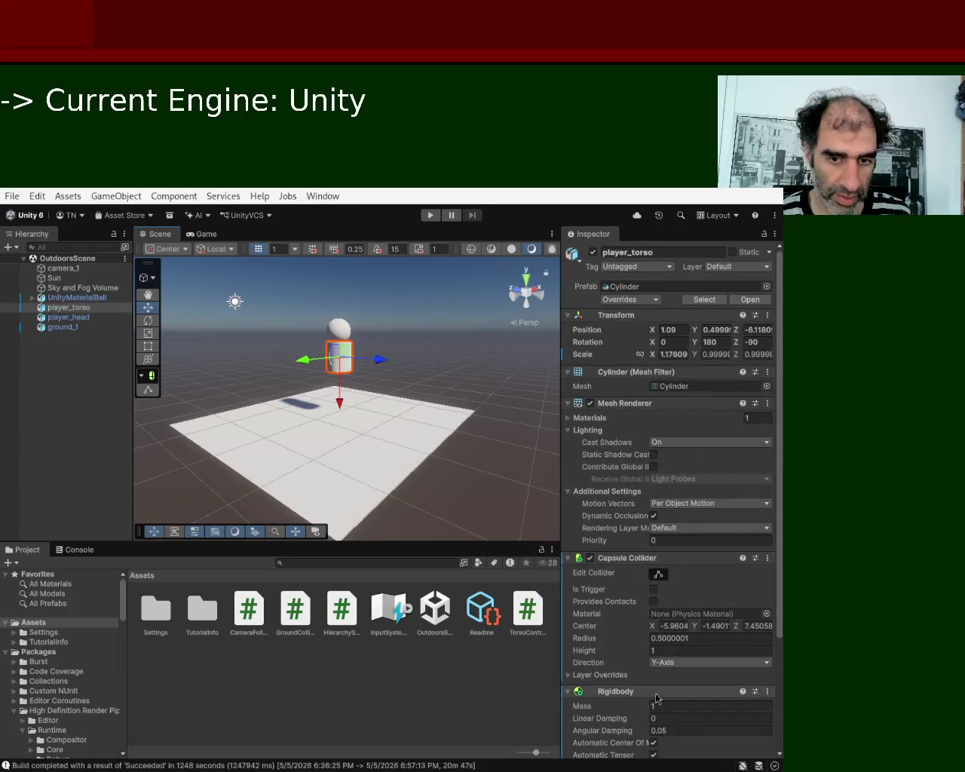
pyautogui.scroll(-4, 781, 625)
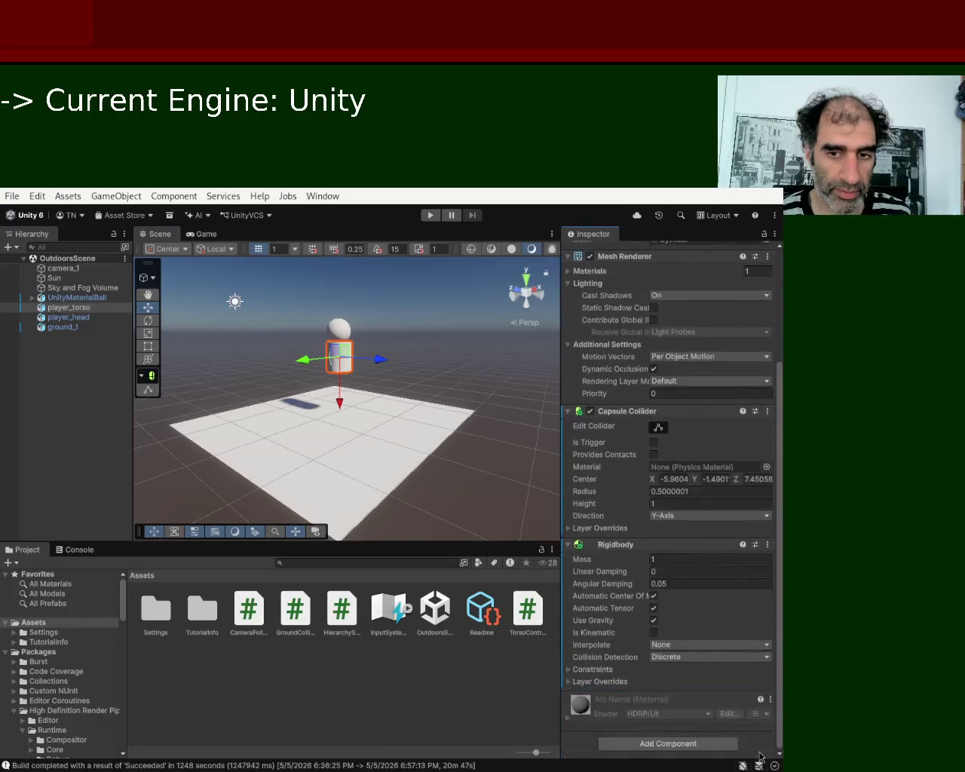
pyautogui.scroll(4, 760, 756)
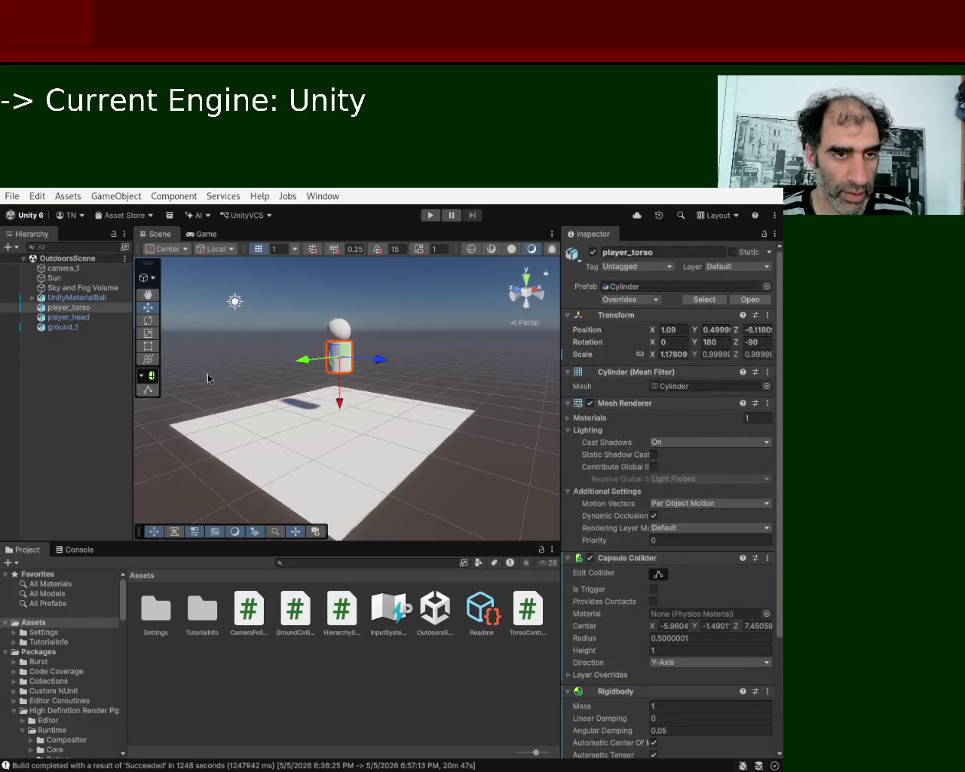
pyautogui.hotkey('alt', 'Tab')
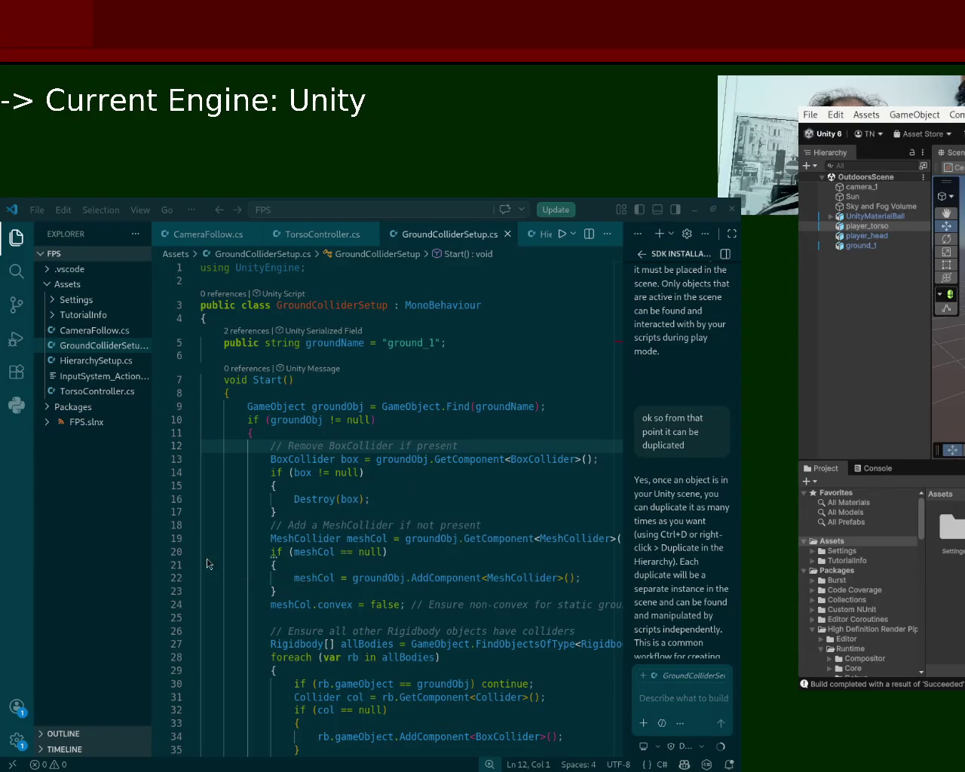
# Draft the Copilot request 'can you ... script called torso that would make'
pyautogui.click(675, 701)
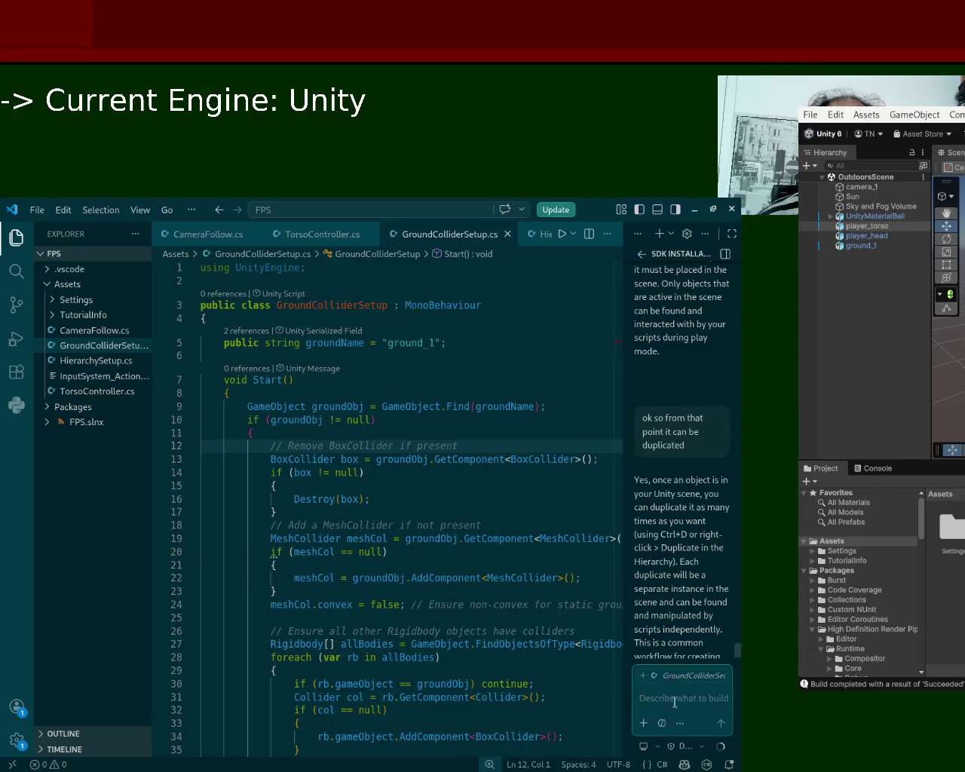
pyautogui.write('can')
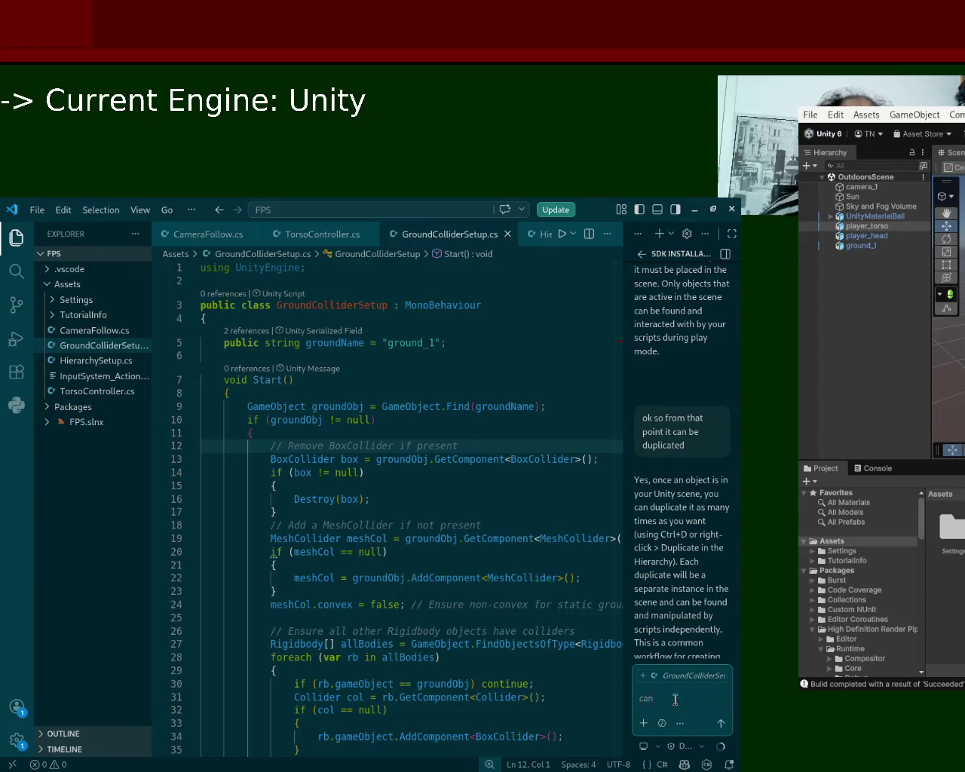
pyautogui.write(' you make a fil')
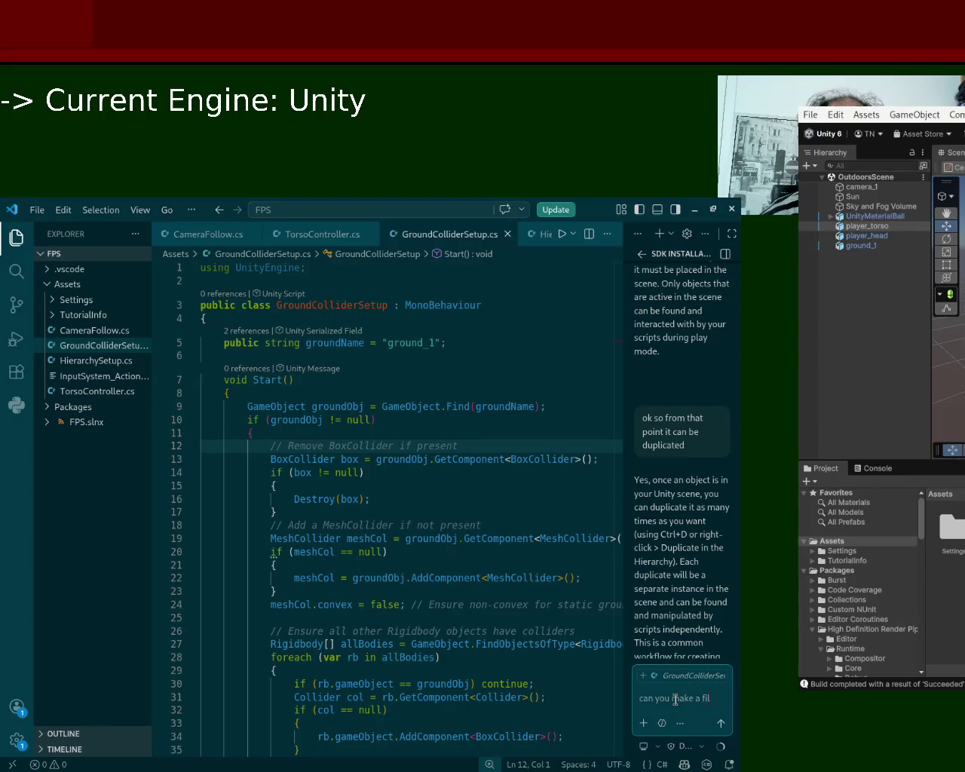
pyautogui.write('e called torso')
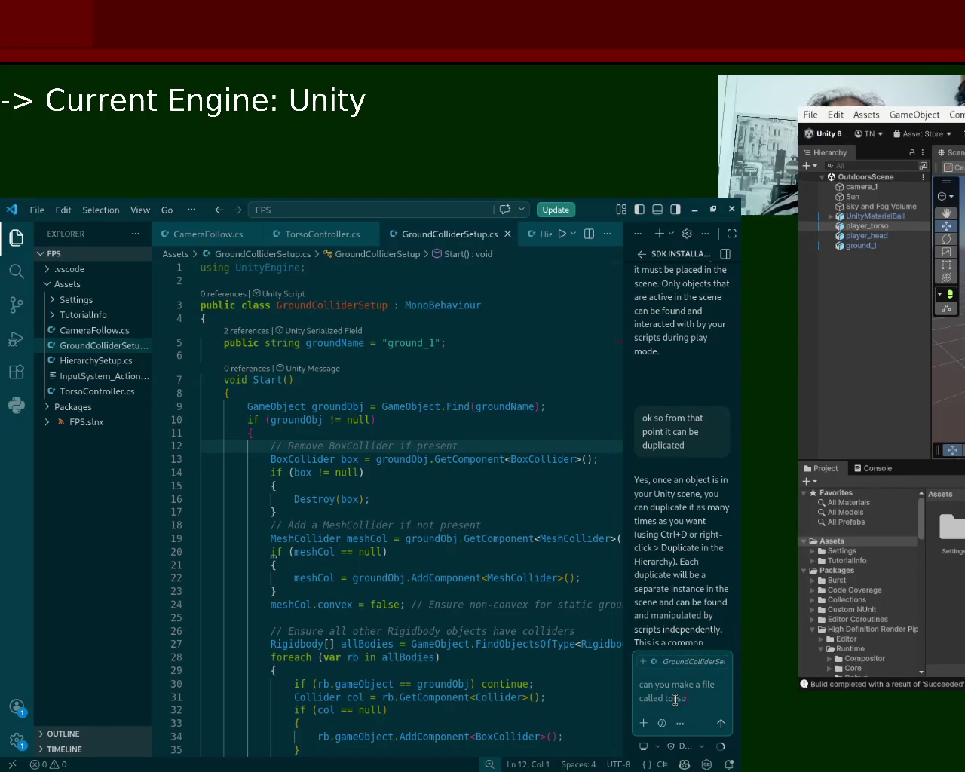
pyautogui.press('BackSpace')
pyautogui.press('BackSpace')
pyautogui.press('BackSpace')
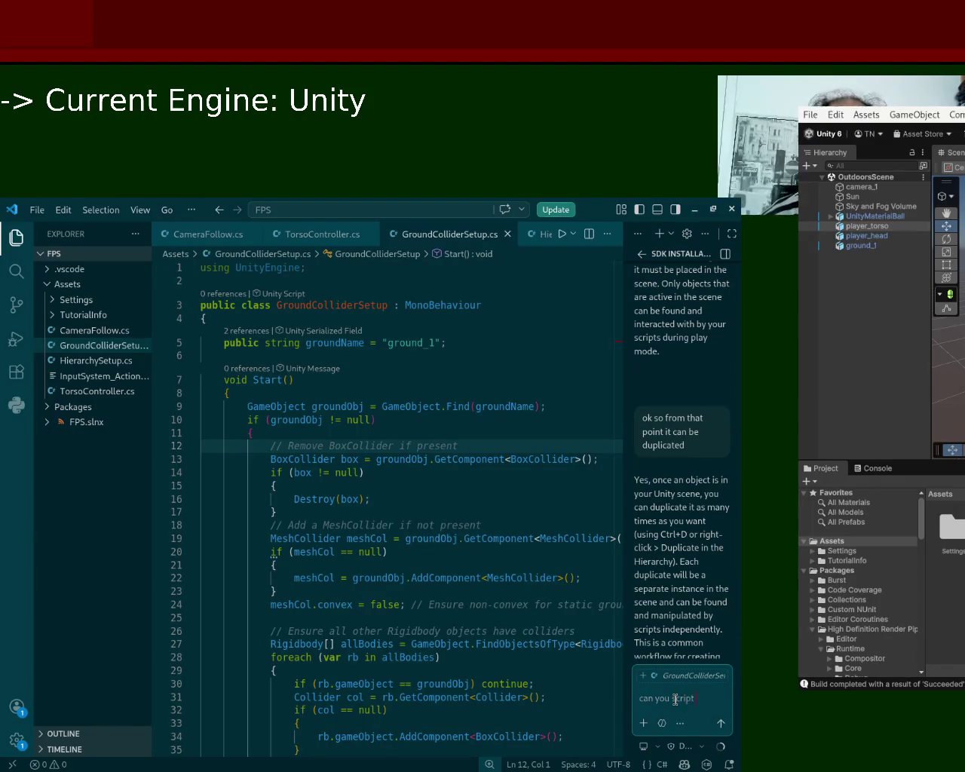
pyautogui.write('ed torso that would make')
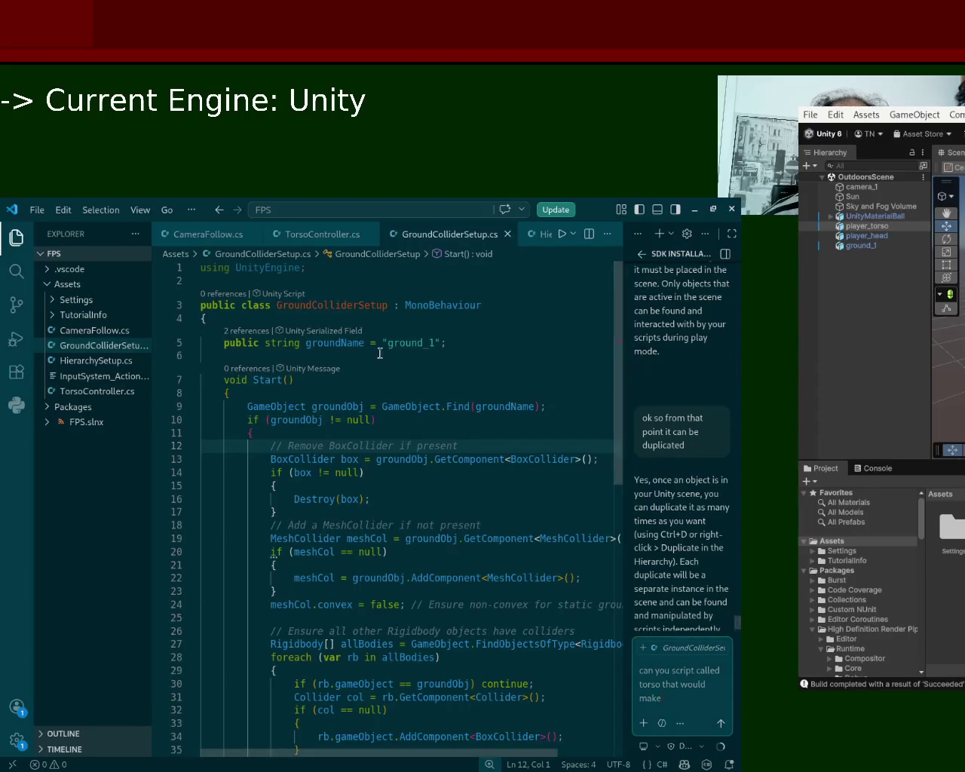
pyautogui.click(103, 359)
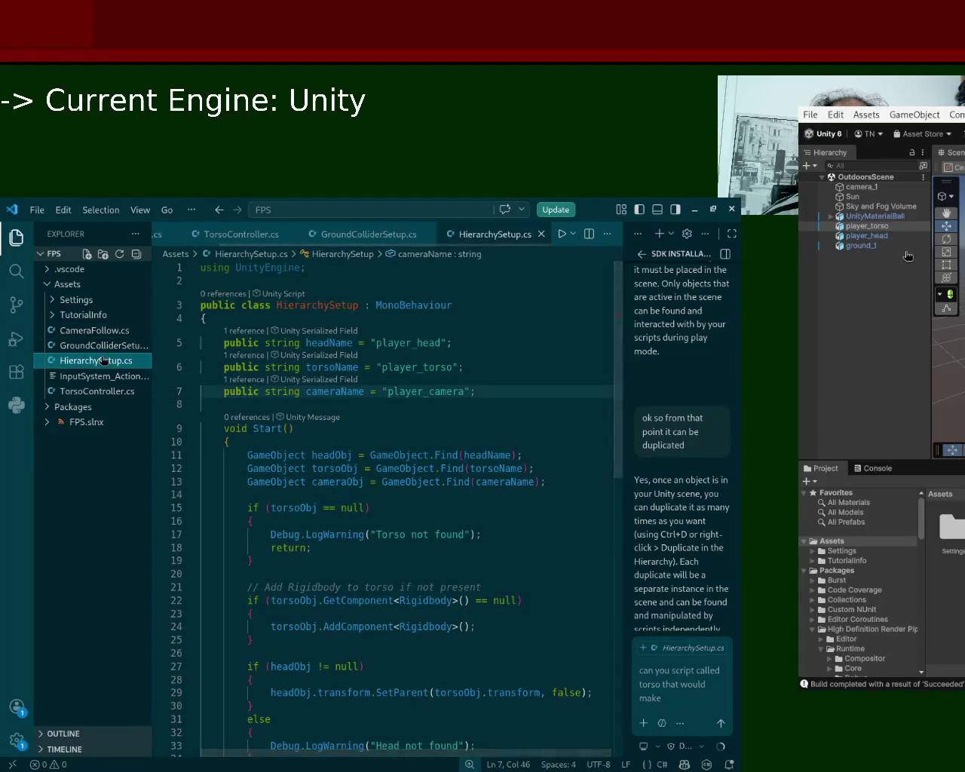
# Glance at GroundColliderSetup.cs and CameraFollow.cs, then replace 'torso' with 'player' in the draft request
pyautogui.click(103, 345)
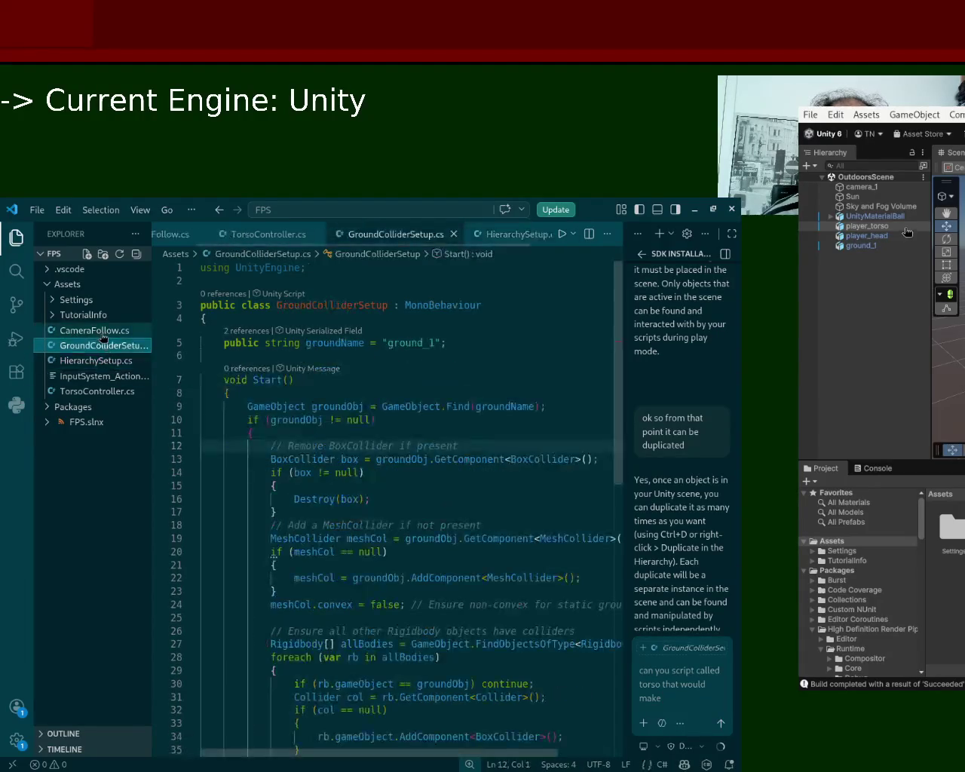
pyautogui.click(103, 332)
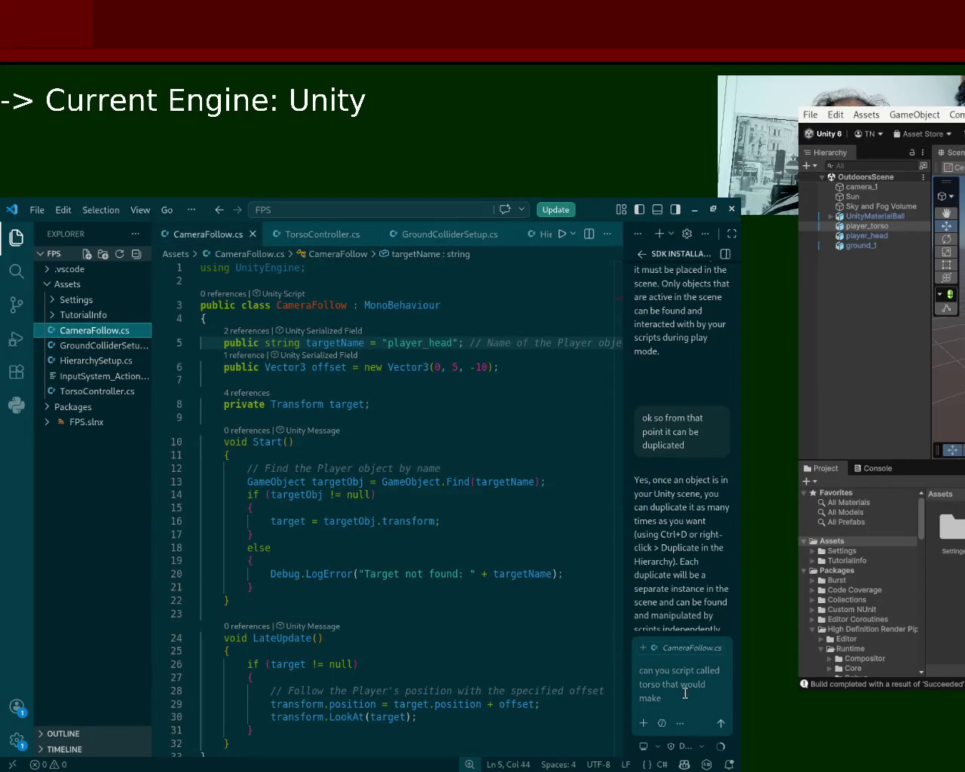
pyautogui.click(640, 679)
pyautogui.doubleClick(646, 685)
pyautogui.write('player')
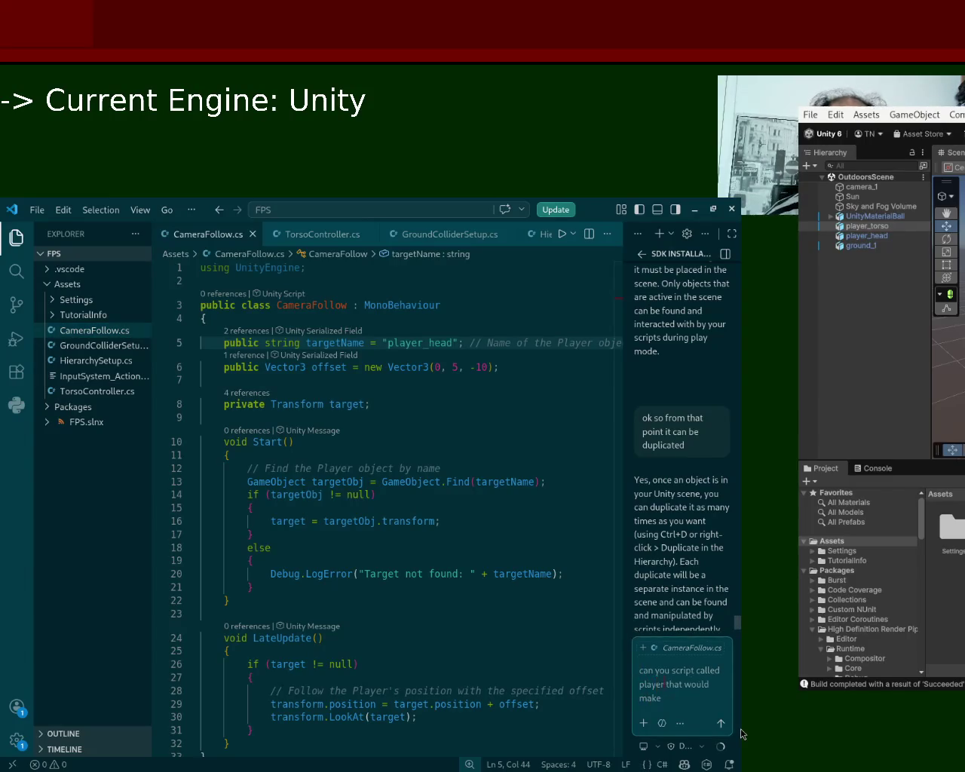
pyautogui.write(',')
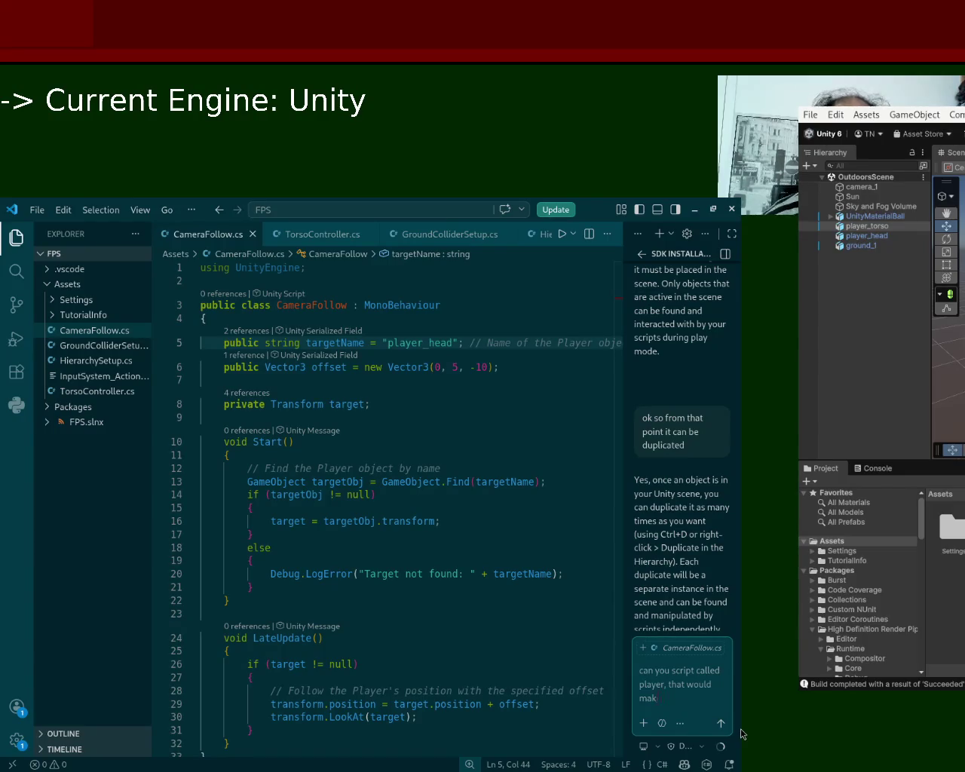
pyautogui.press('BackSpace')
pyautogui.press('BackSpace')
pyautogui.press('BackSpace')
pyautogui.press('BackSpace')
pyautogui.press('BackSpace')
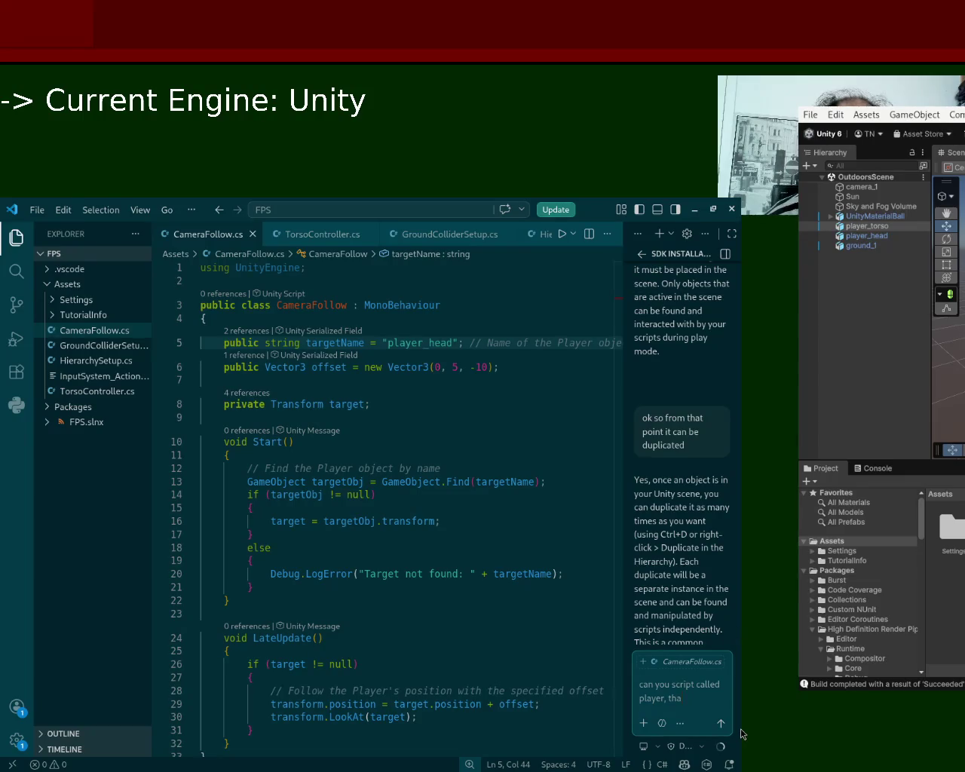
# Send Copilot the request to find player_torso and make it a rigidbody with a capsule collider
pyautogui.write('t is going find')
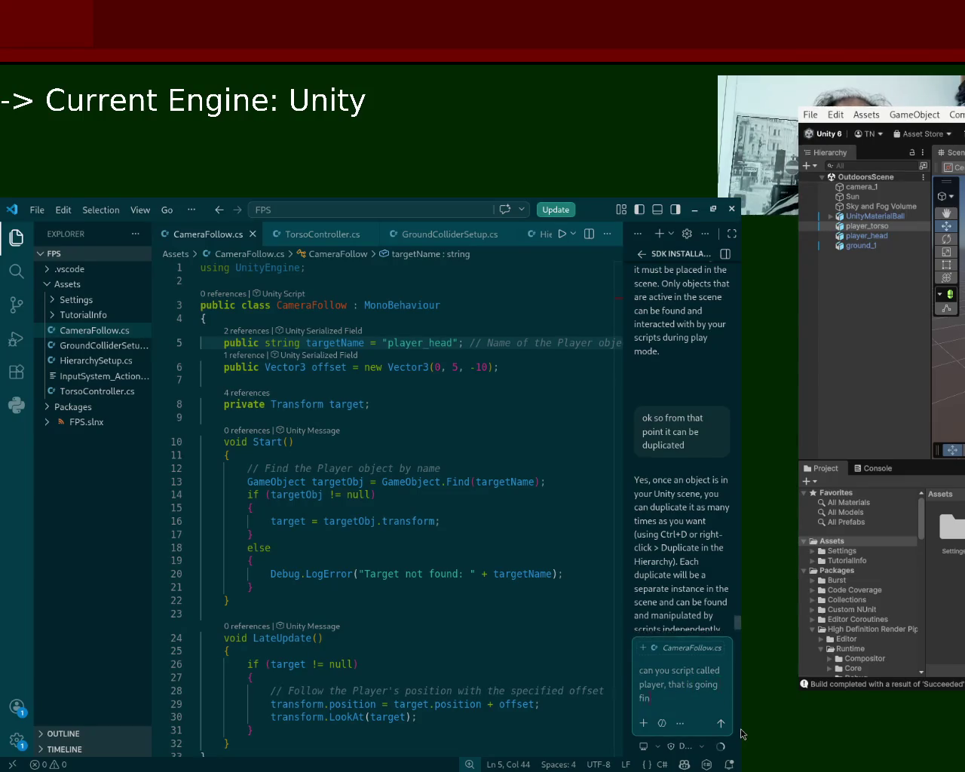
pyautogui.write(' toros')
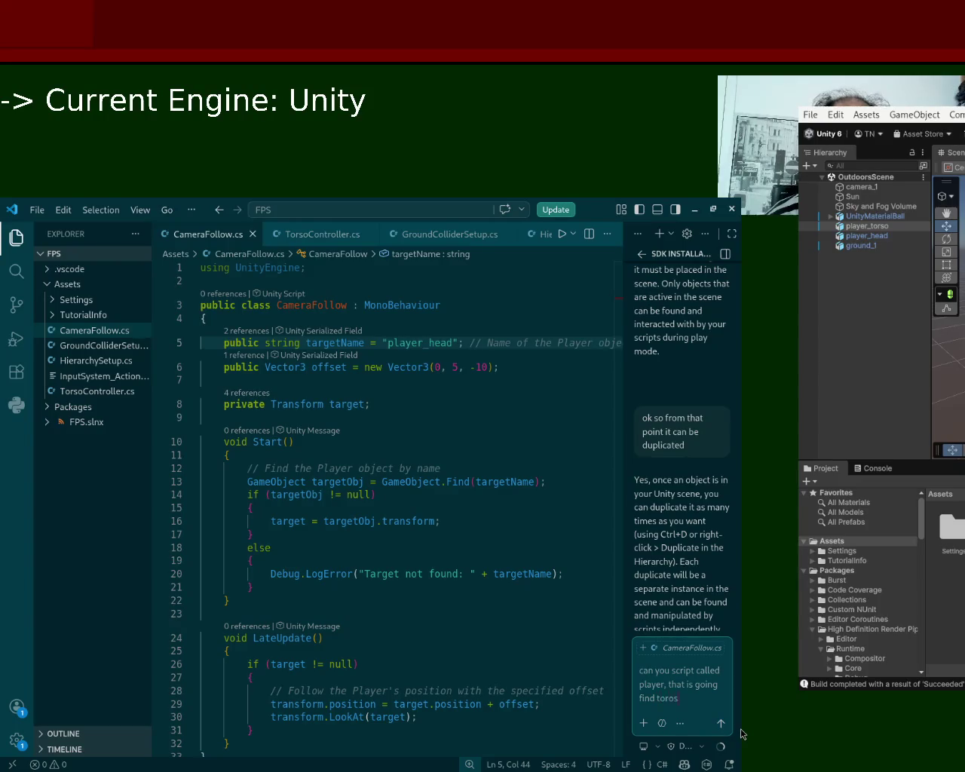
pyautogui.press('BackSpace')
pyautogui.press('BackSpace')
pyautogui.press('BackSpace')
pyautogui.press('BackSpace')
pyautogui.press('BackSpace')
pyautogui.write('player_torso')
pyautogui.write(' and make it into a')
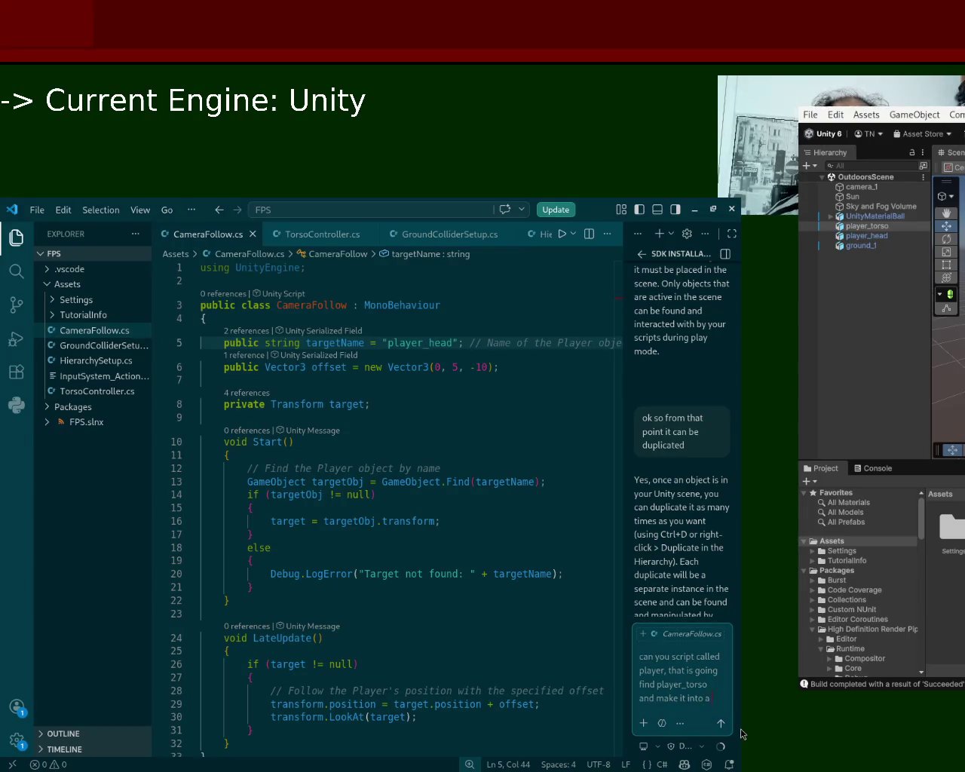
pyautogui.write(' rid')
pyautogui.press('BackSpace')
pyautogui.write('gid')
pyautogui.write('body wit')
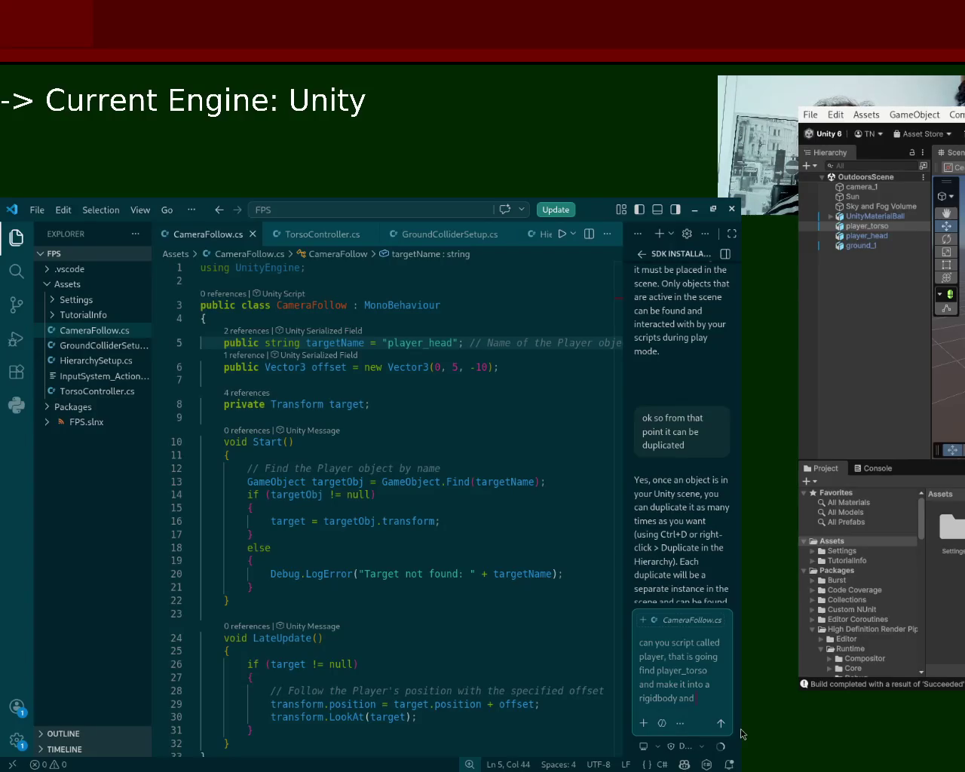
pyautogui.write('use')
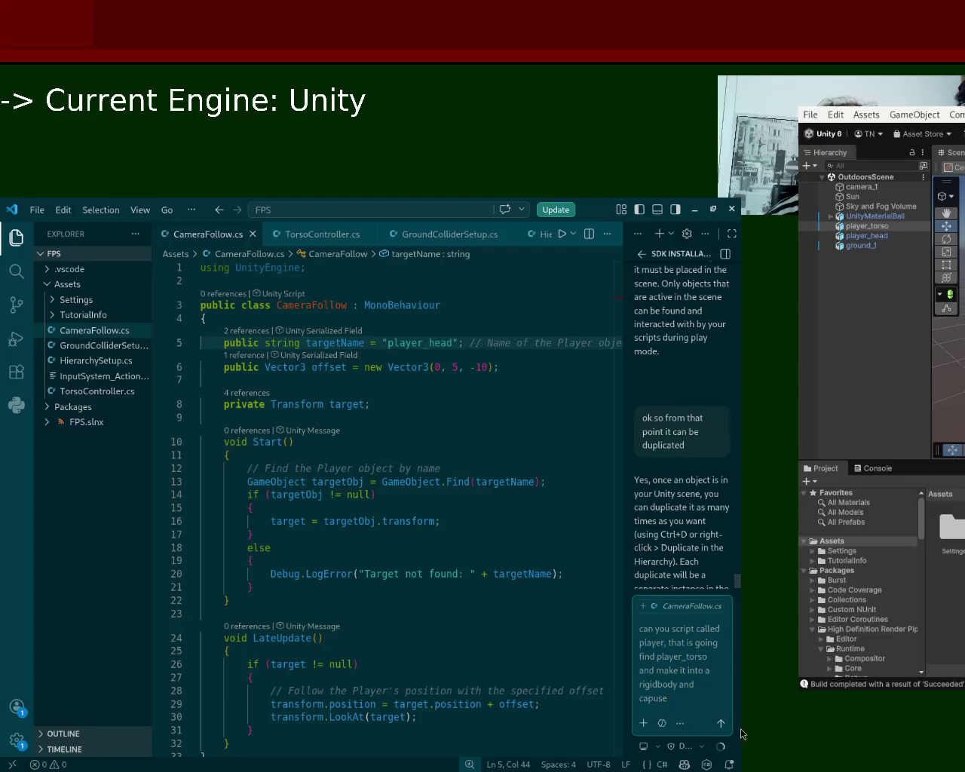
pyautogui.press('BackSpace')
pyautogui.press('BackSpace')
pyautogui.press('BackSpace')
pyautogui.write('su')
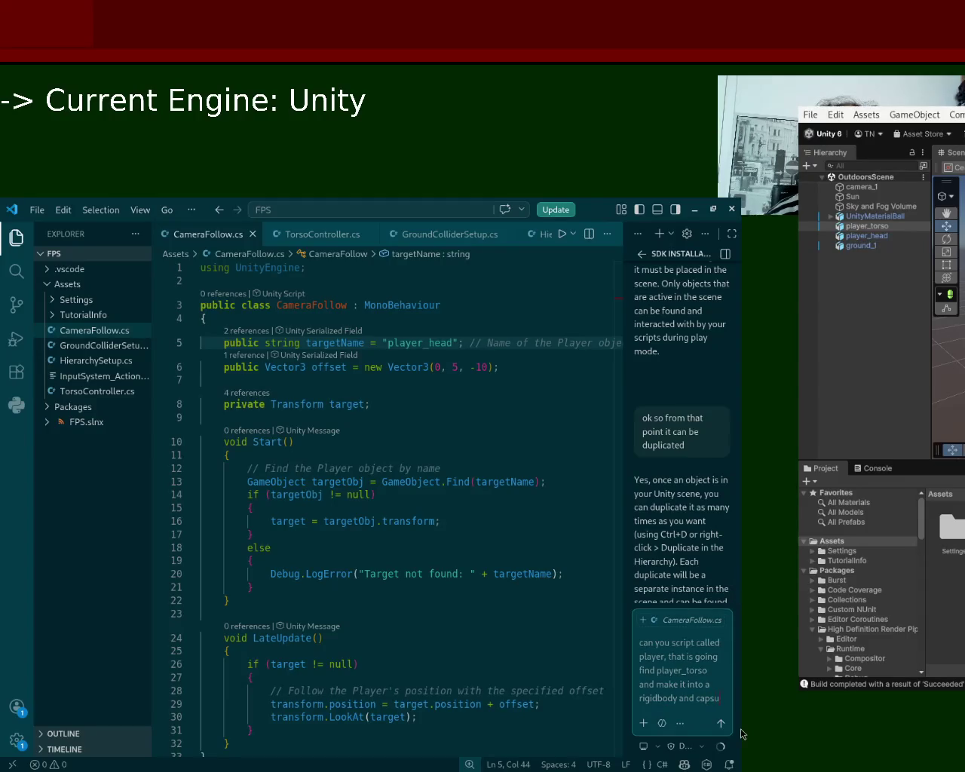
pyautogui.write('lecollide')
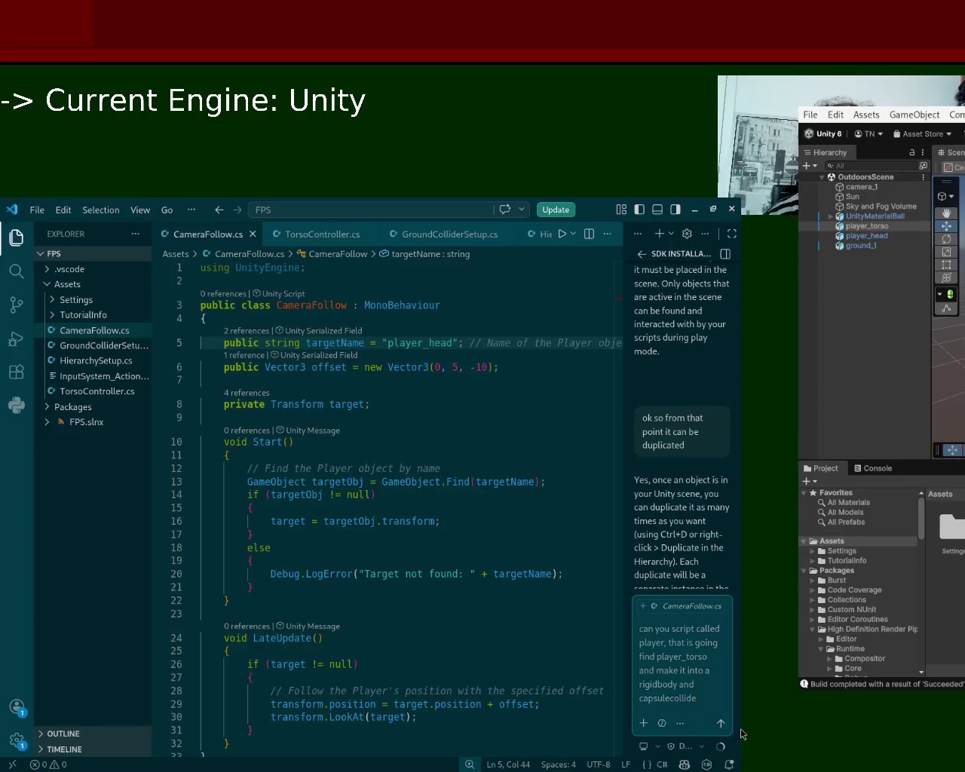
pyautogui.press('Return')
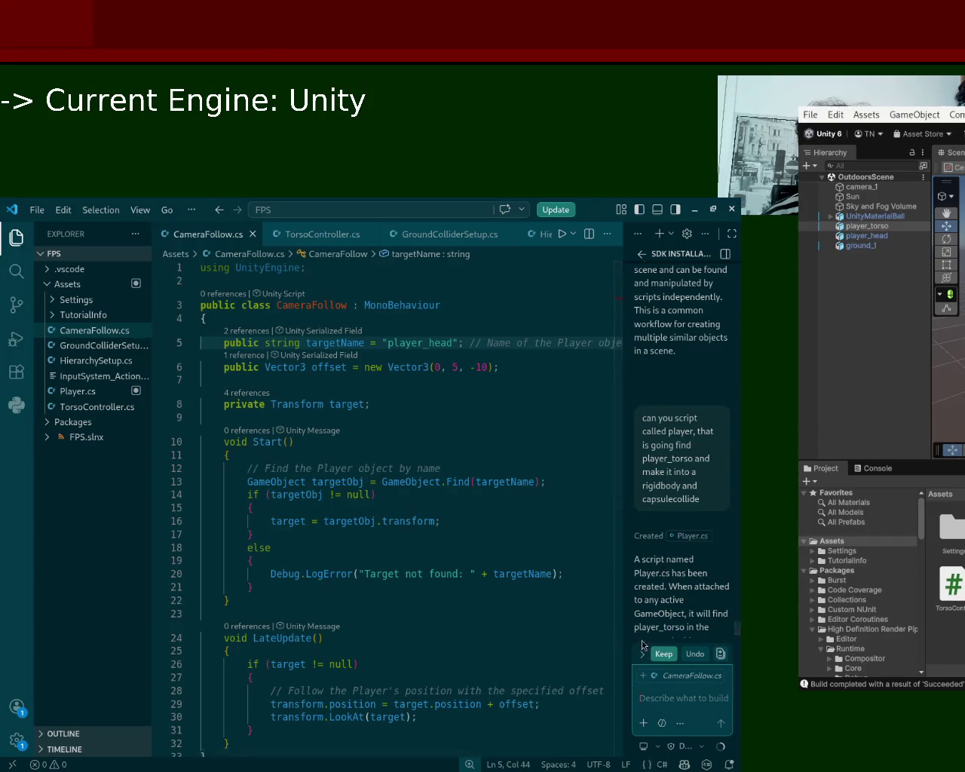
# Keep Copilot's generated Player.cs code and return to HierarchySetup.cs
pyautogui.click(148, 457)
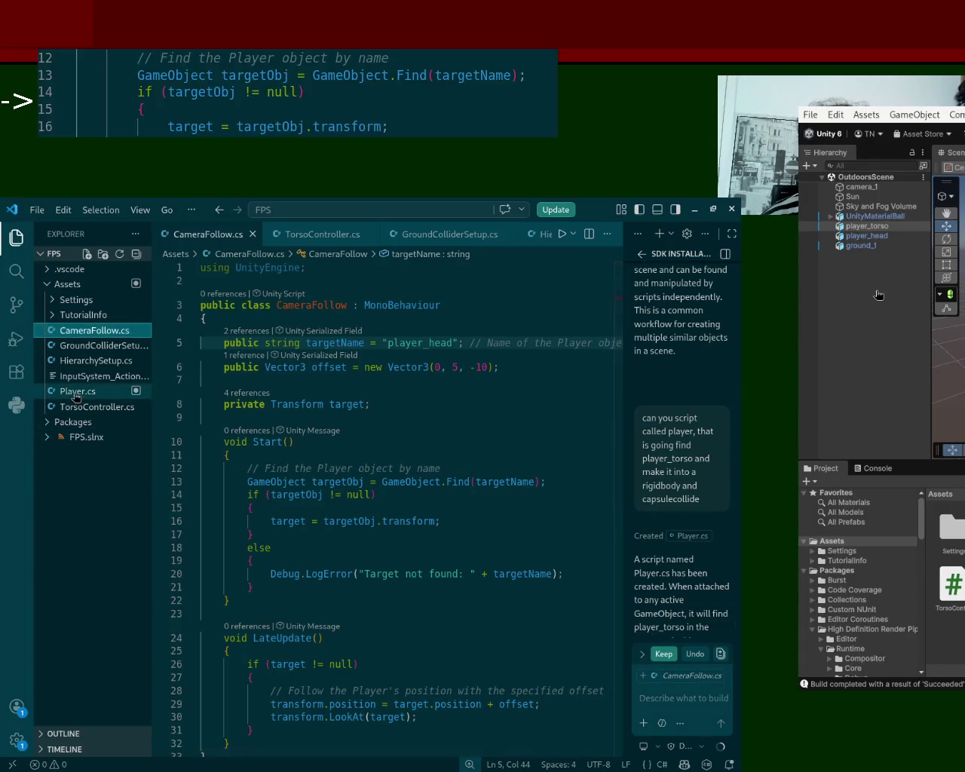
pyautogui.click(75, 392)
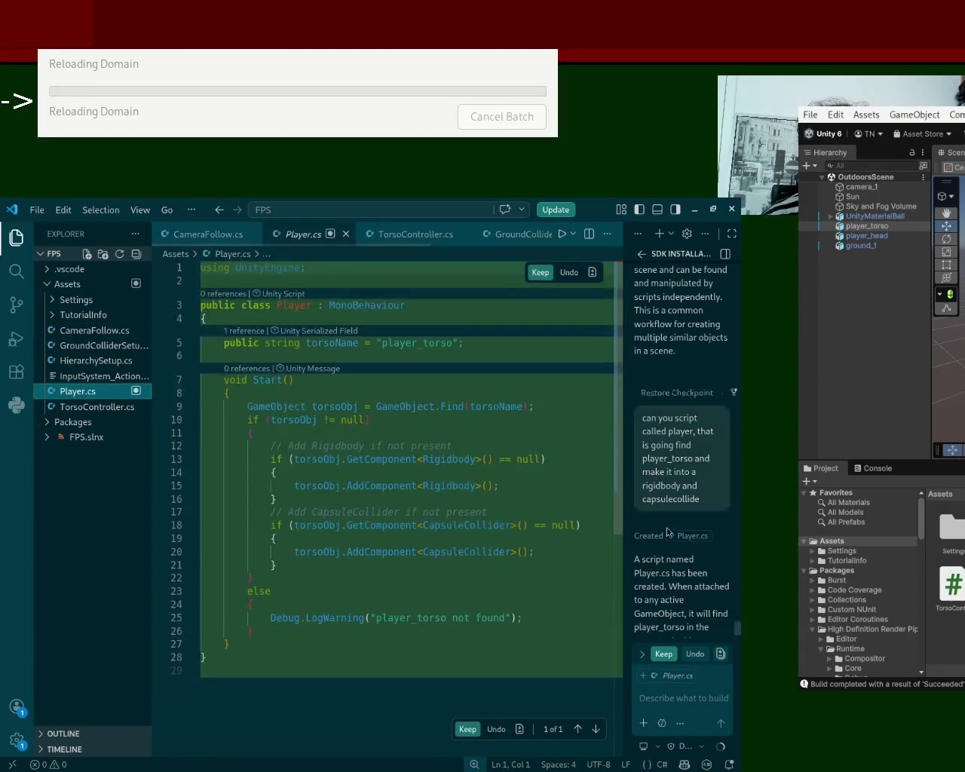
pyautogui.click(664, 653)
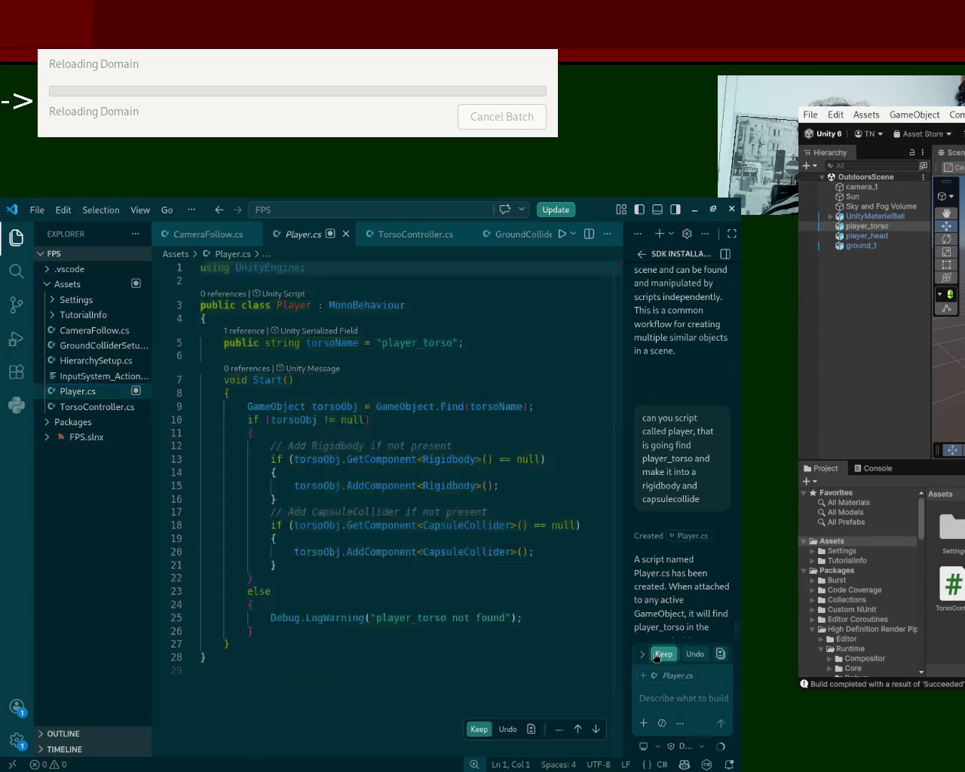
pyautogui.click(76, 392)
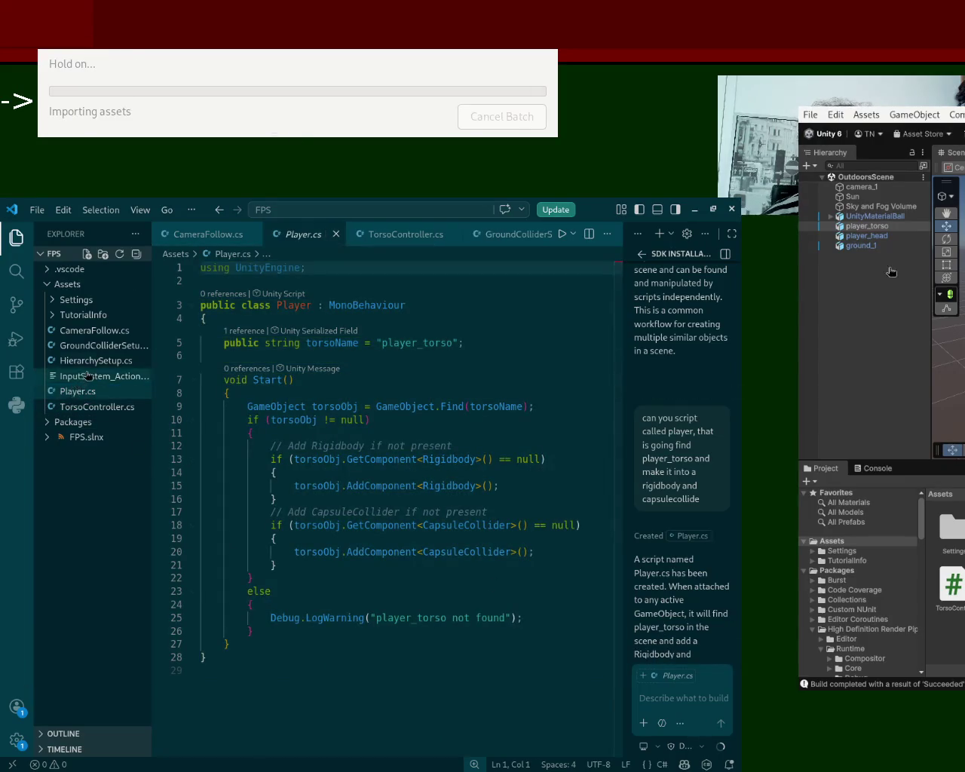
pyautogui.click(95, 364)
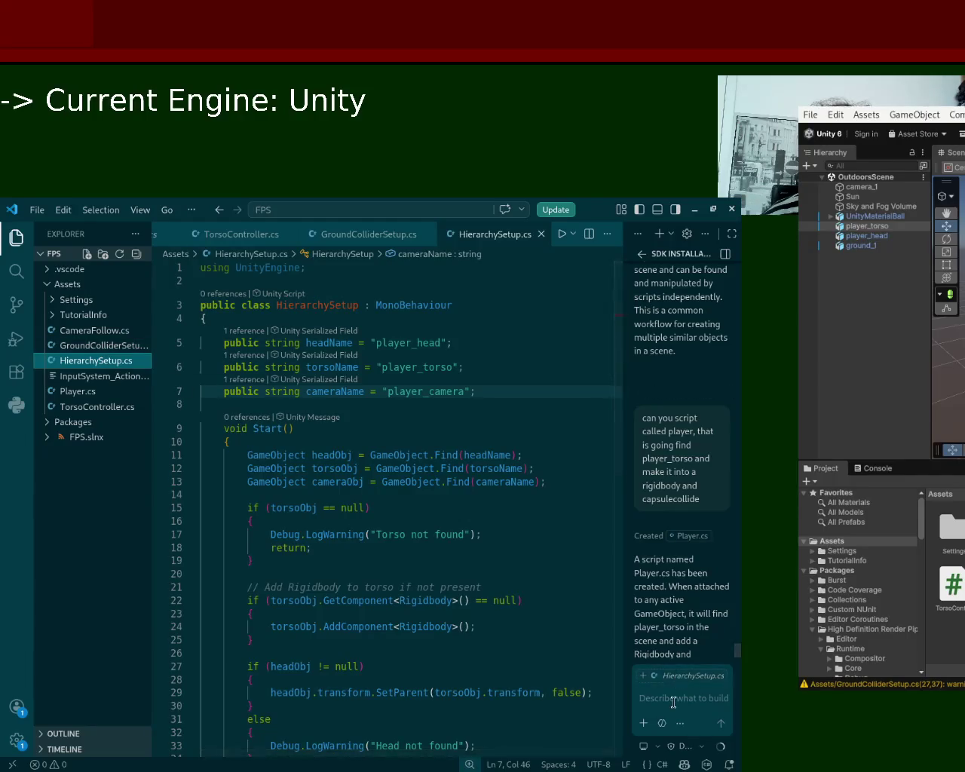
# Ask Copilot to create a script named ground that makes ground_1 a static mesh collider
pyautogui.write('can you c')
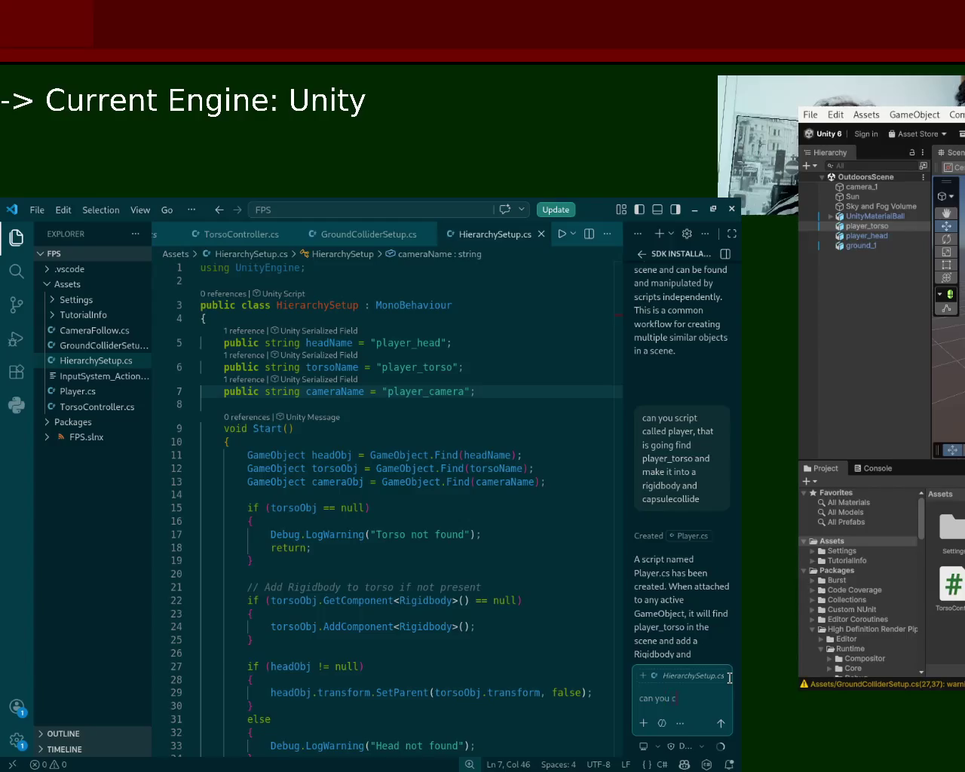
pyautogui.write('reate a scrip')
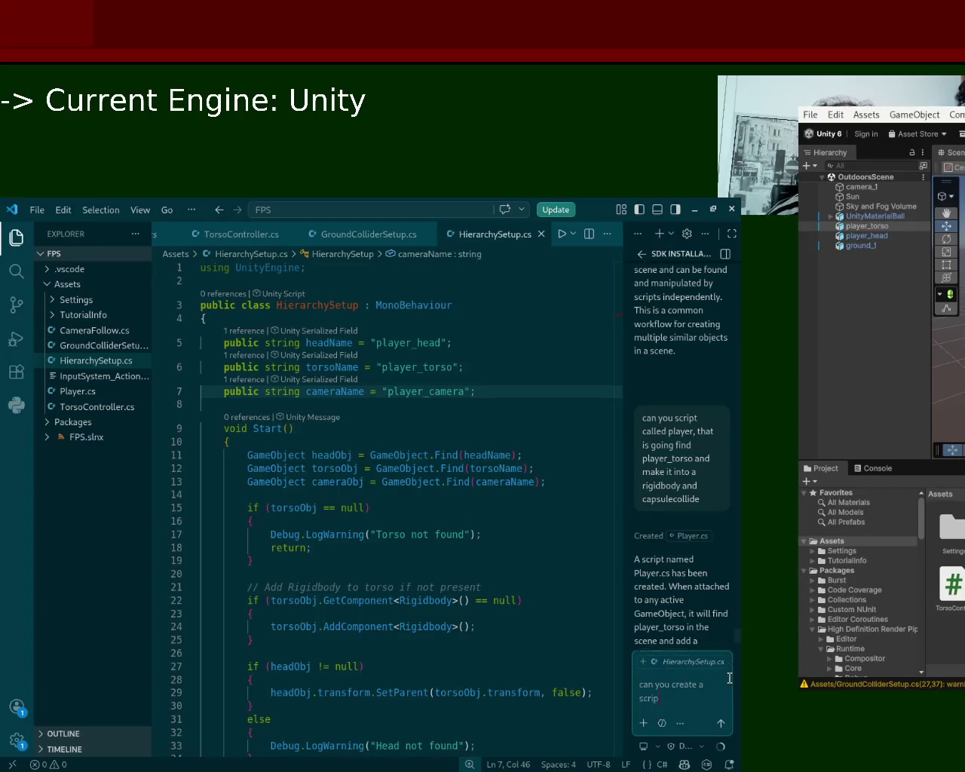
pyautogui.write('t name ground')
pyautogui.write(' and make gro')
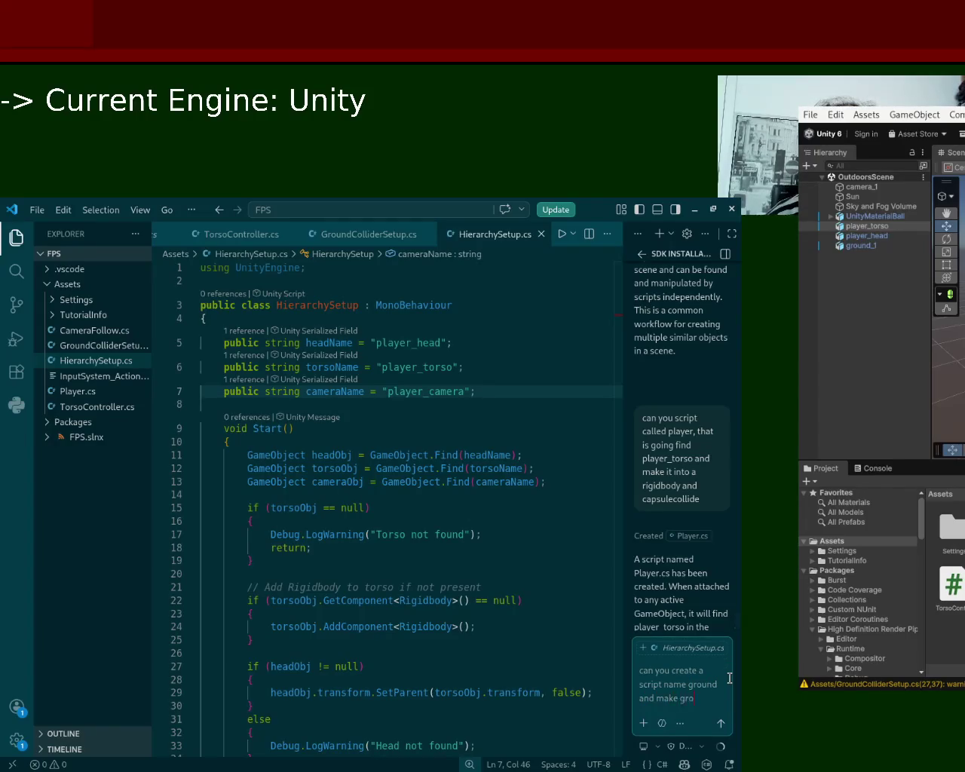
pyautogui.write('und_1 a')
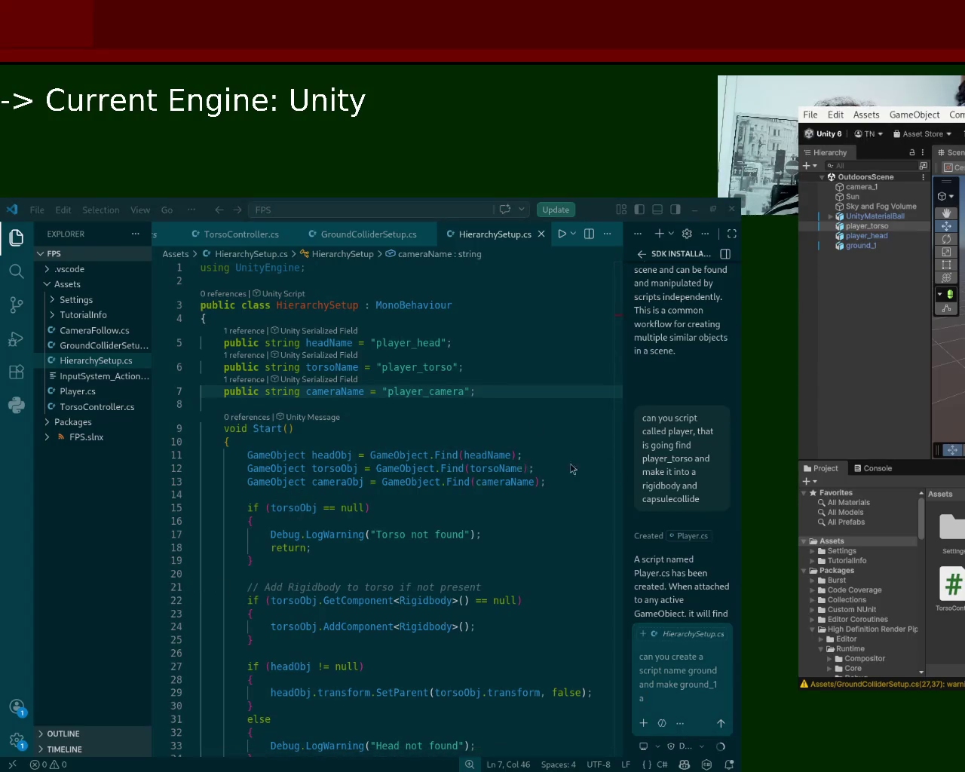
pyautogui.click(860, 245)
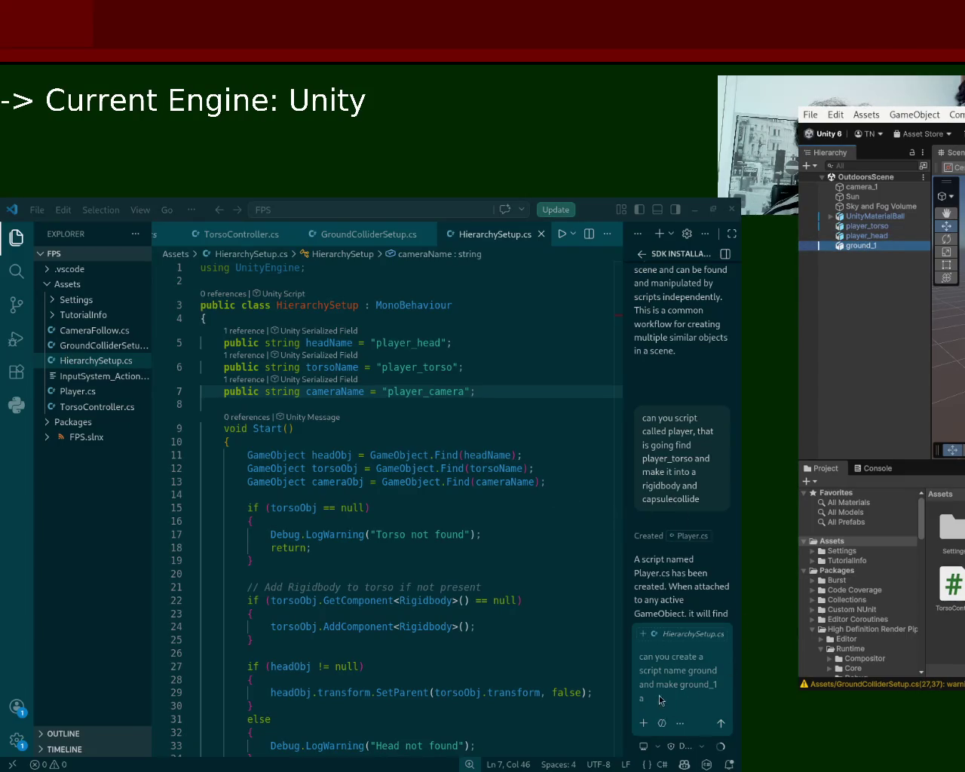
pyautogui.click(739, 690)
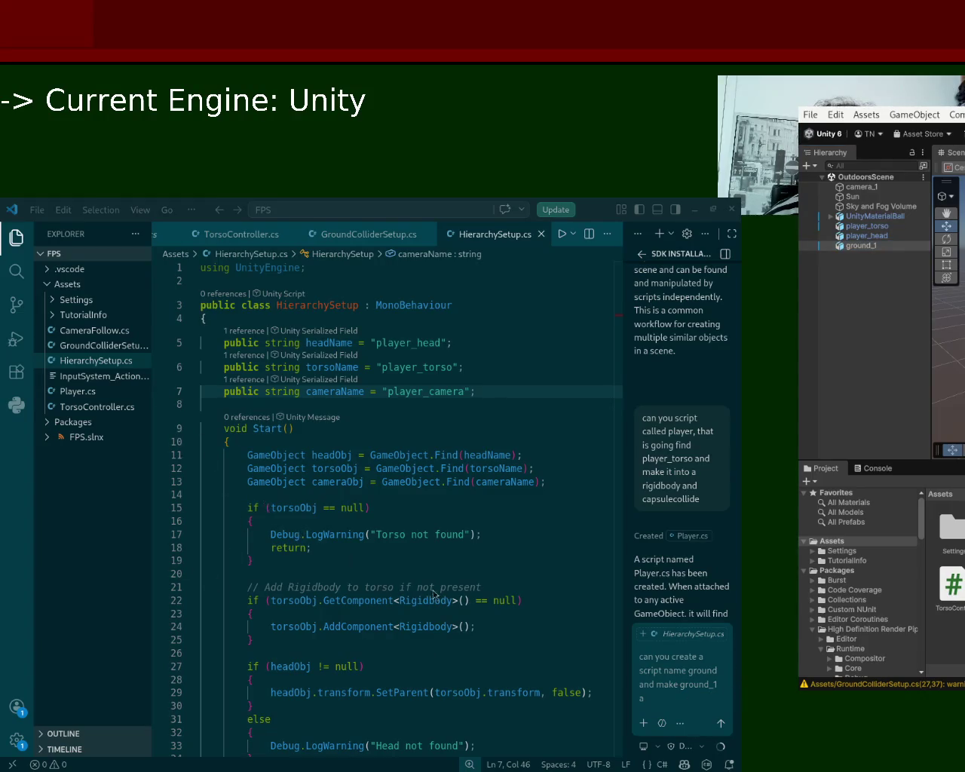
pyautogui.click(701, 676)
pyautogui.write('mesh collider, ma')
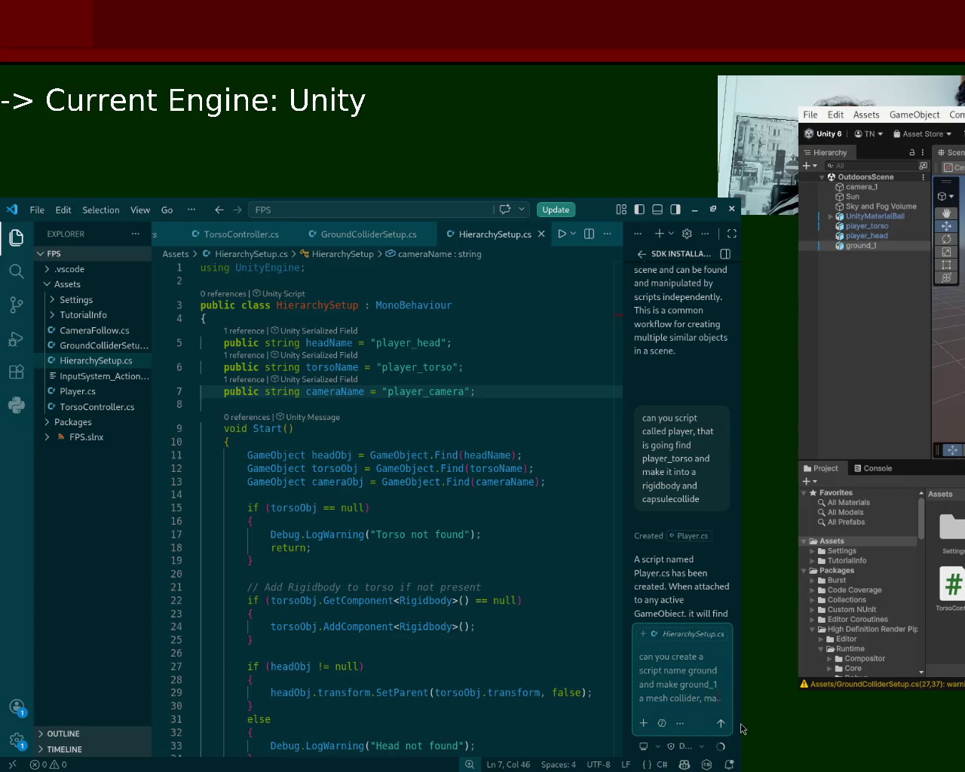
pyautogui.write('ke i')
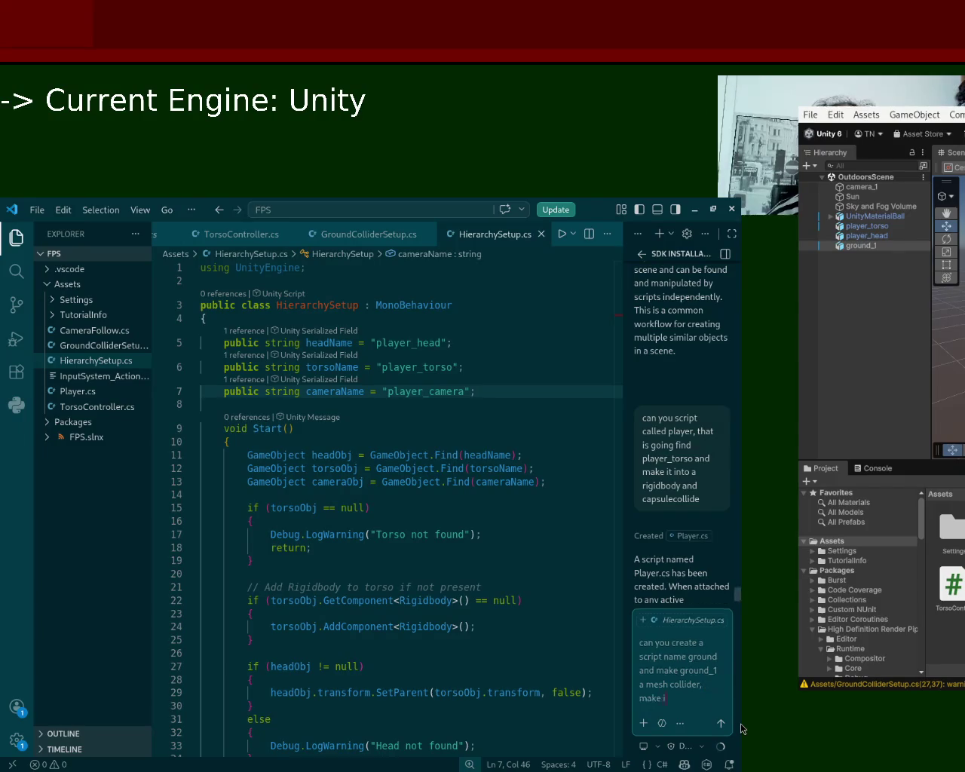
pyautogui.write('well')
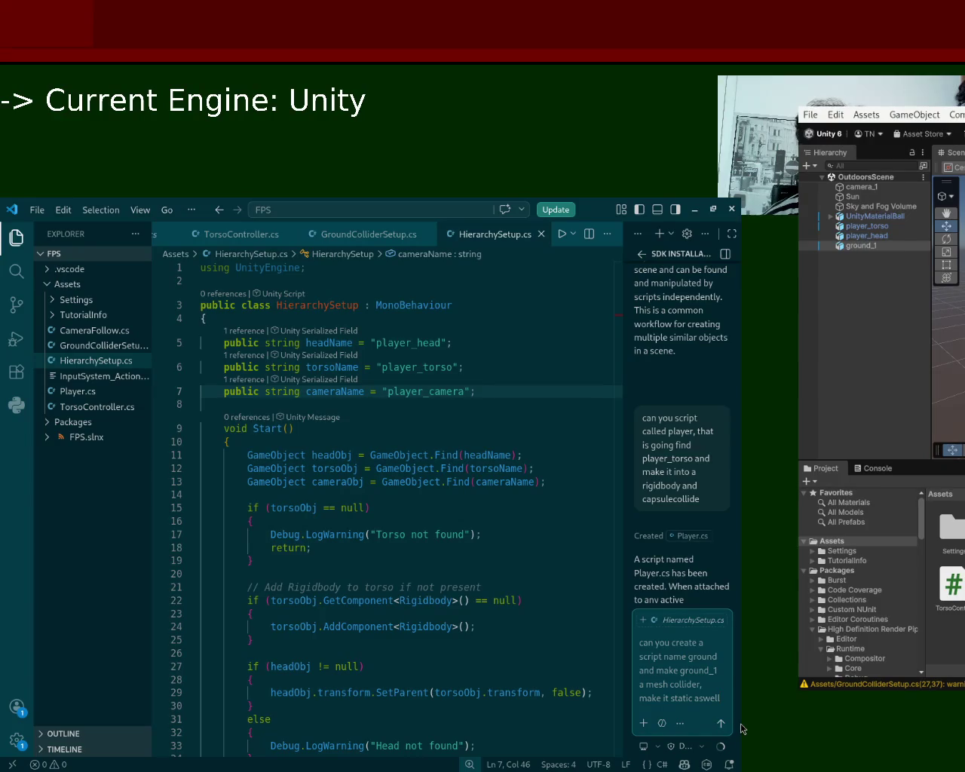
pyautogui.press('Return')
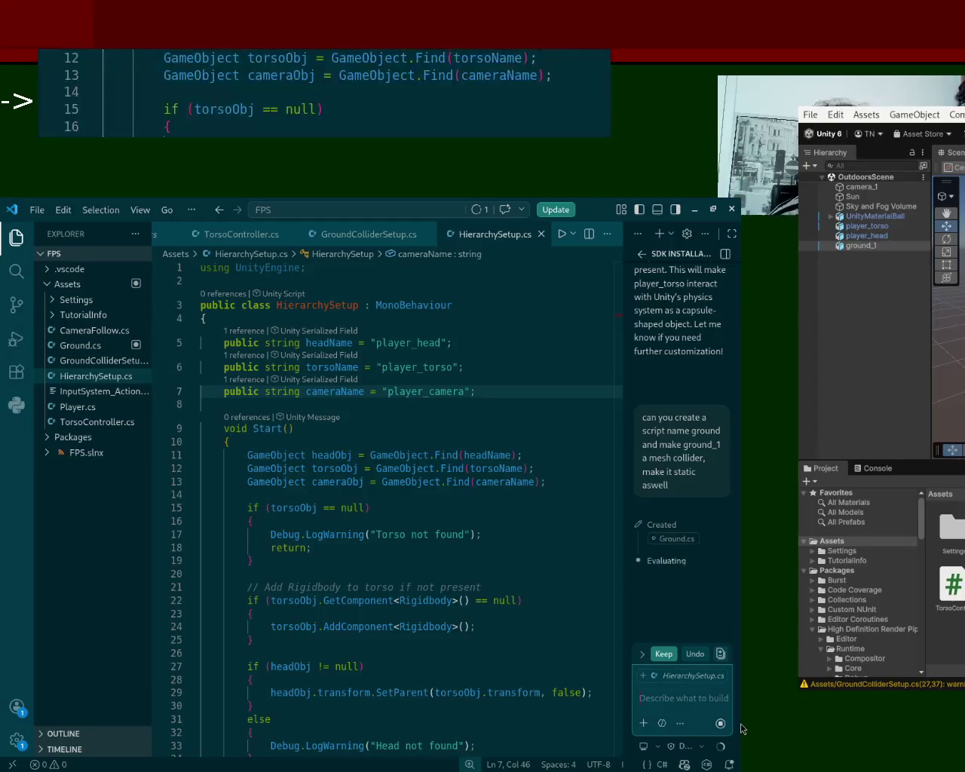
# Delete GroundColliderSetup.cs from Assets and keep Copilot's generated Ground.cs code
pyautogui.rightClick(60, 361)
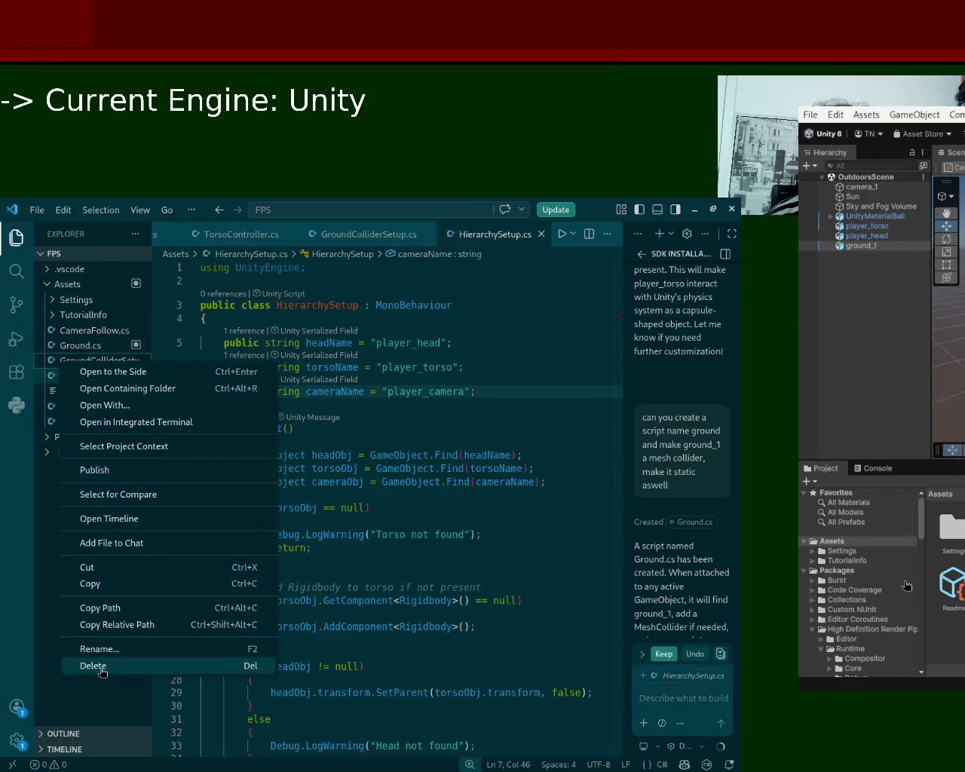
pyautogui.press('Escape')
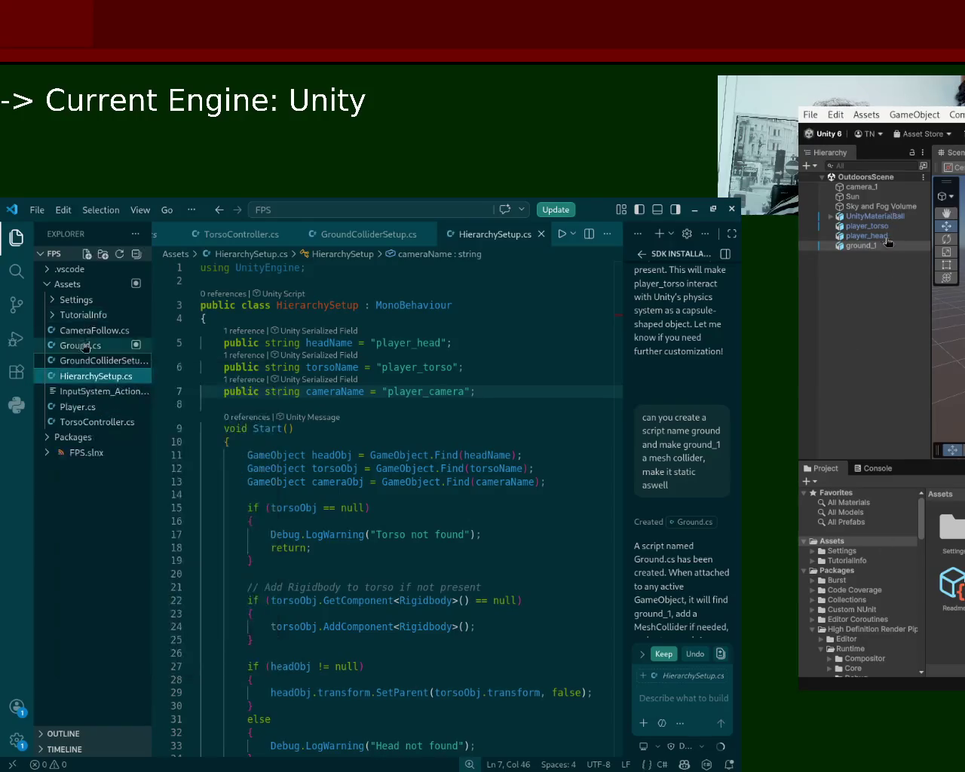
pyautogui.click(81, 371)
pyautogui.click(81, 360)
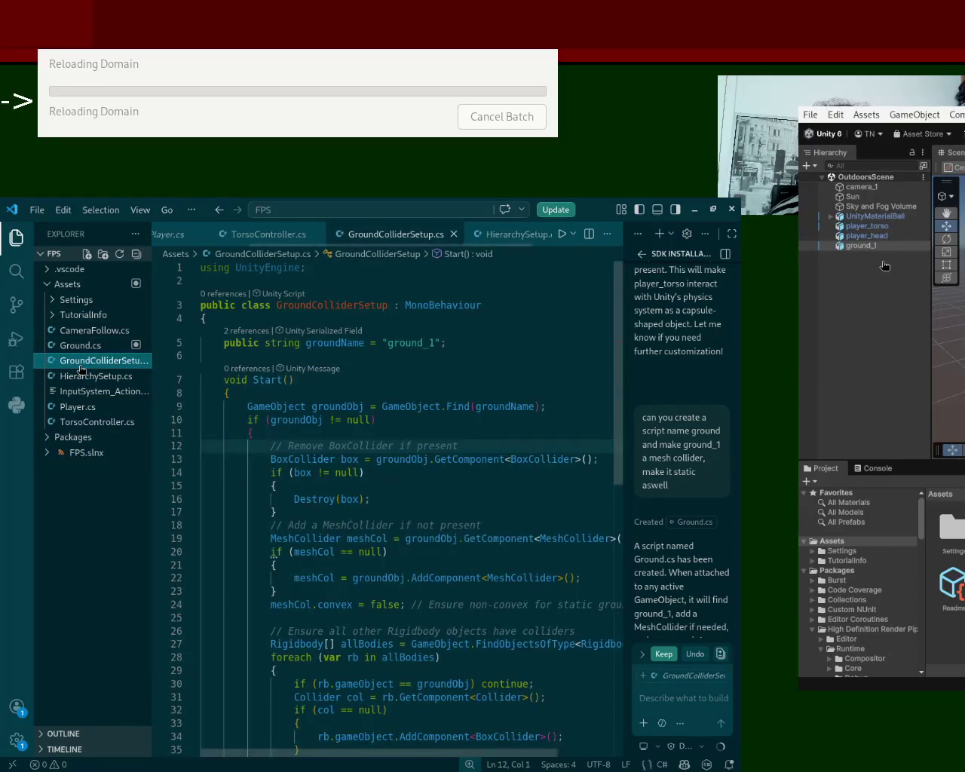
pyautogui.rightClick(80, 363)
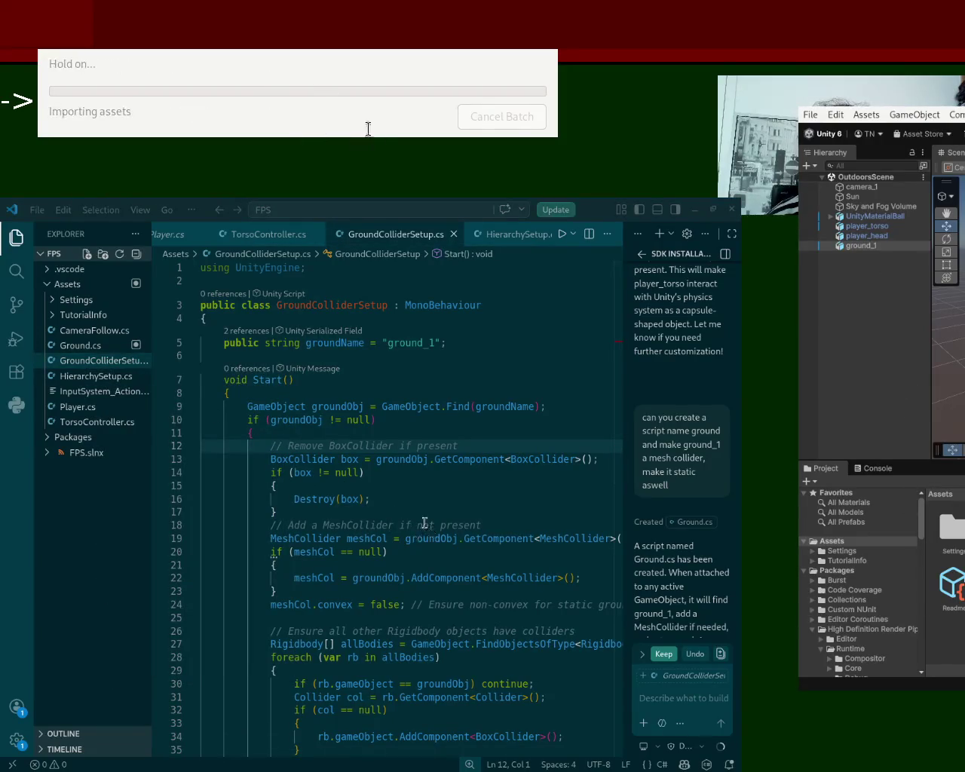
pyautogui.click(76, 344)
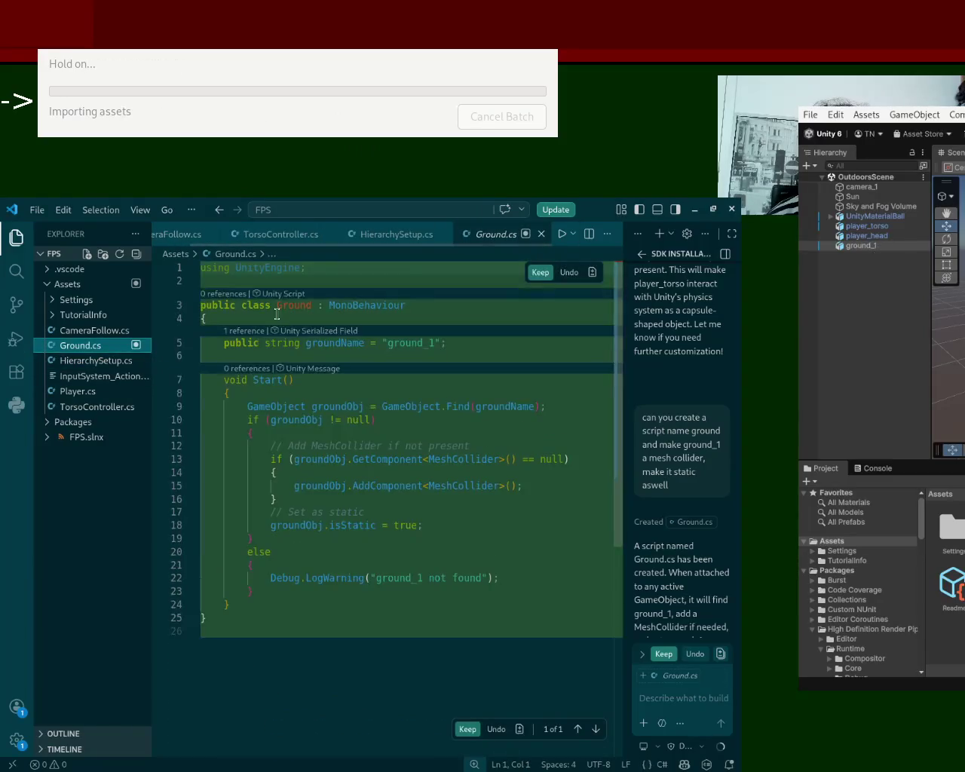
pyautogui.click(540, 273)
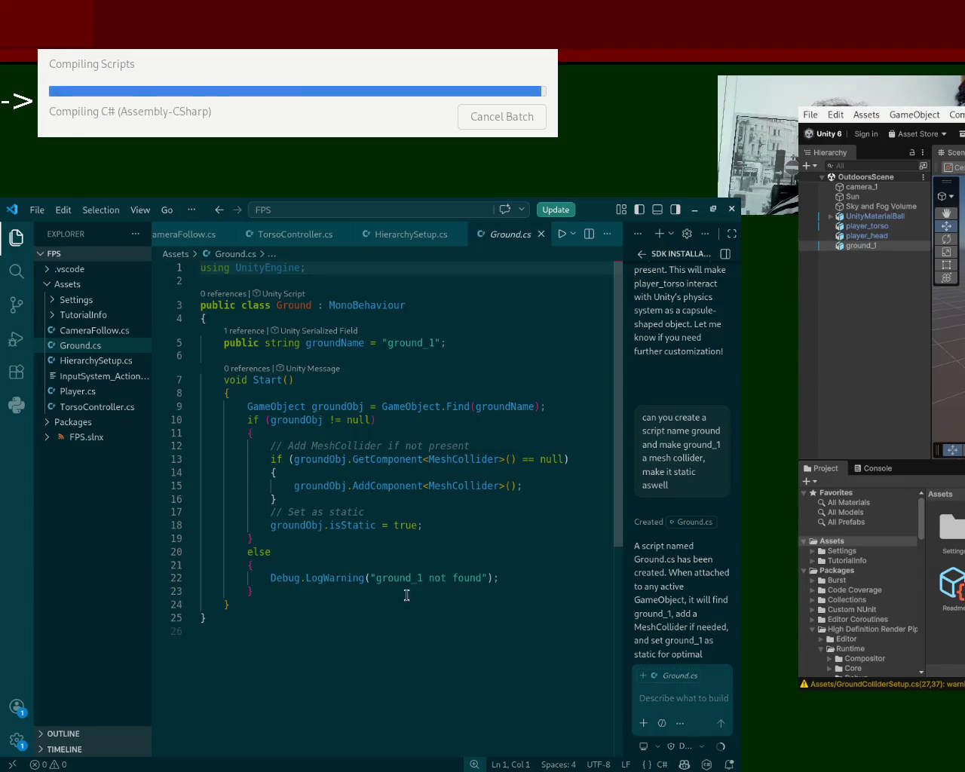
# Remove the Mesh Collider component from ground_1
pyautogui.doubleClick(346, 527)
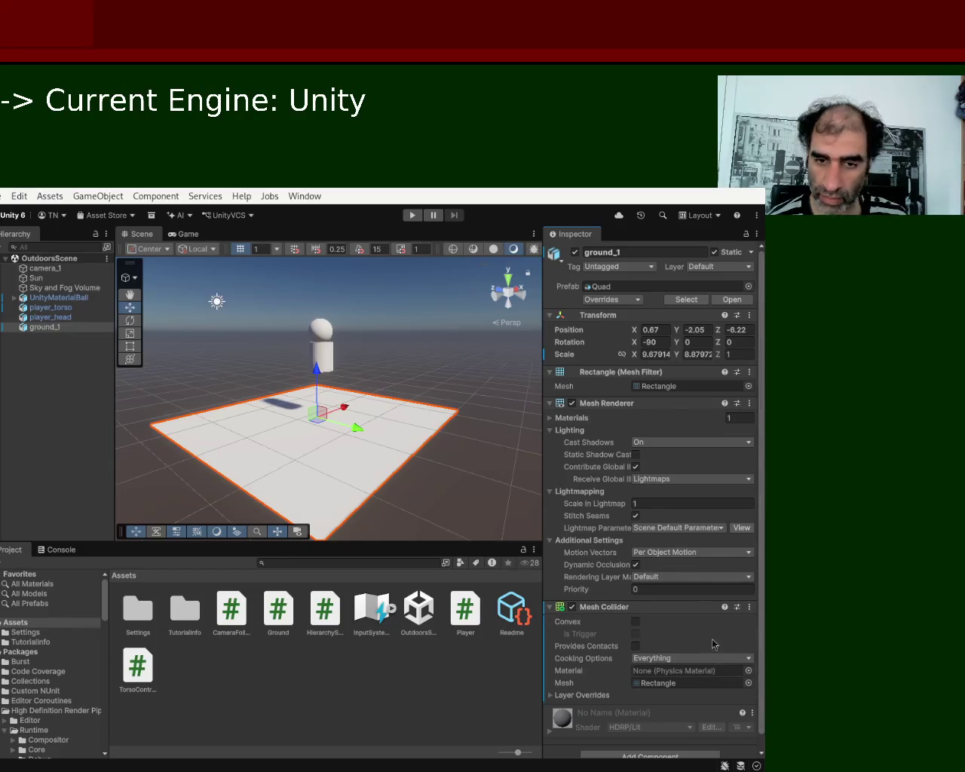
pyautogui.click(750, 608)
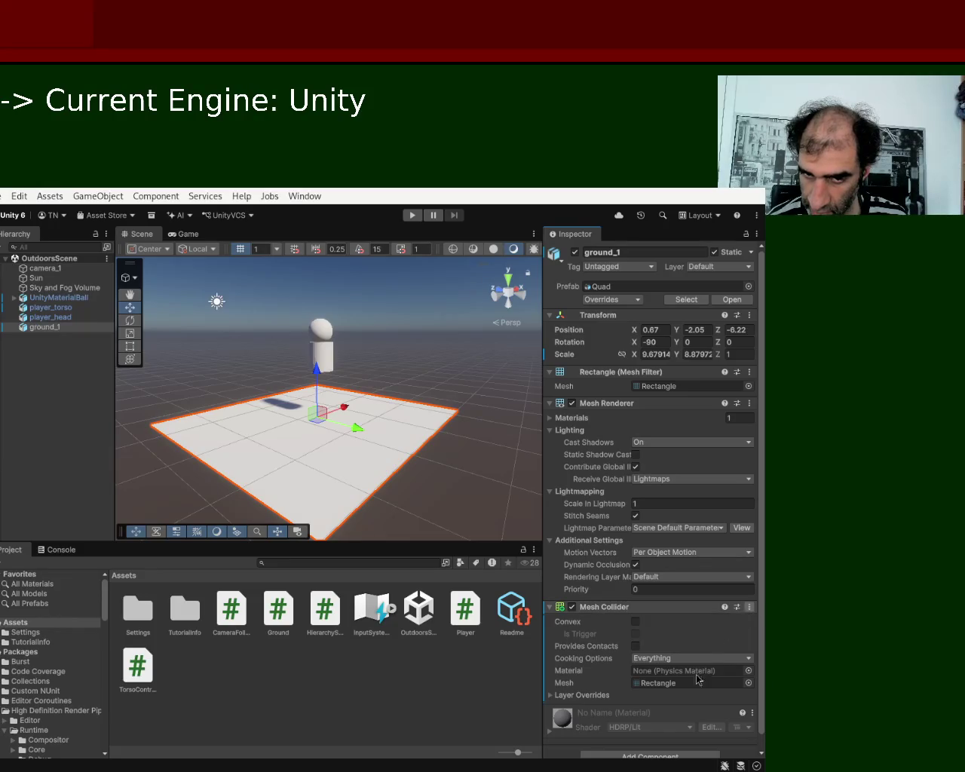
pyautogui.click(713, 672)
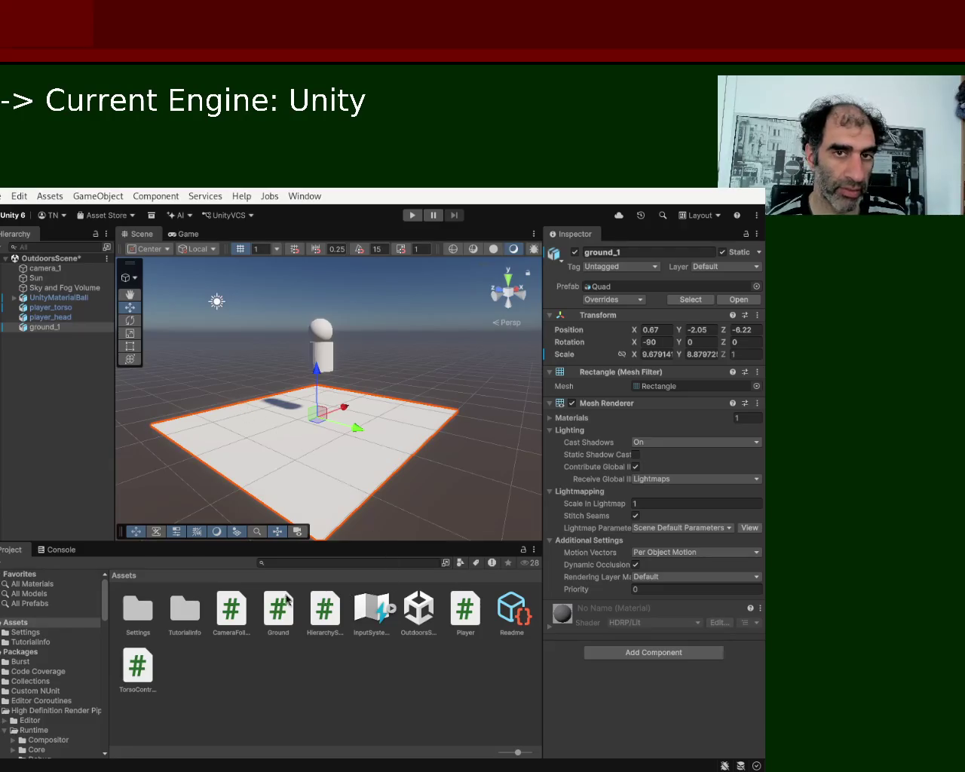
# Remove player_torso's Capsule Collider and Rigidbody, then start the play test
pyautogui.click(80, 309)
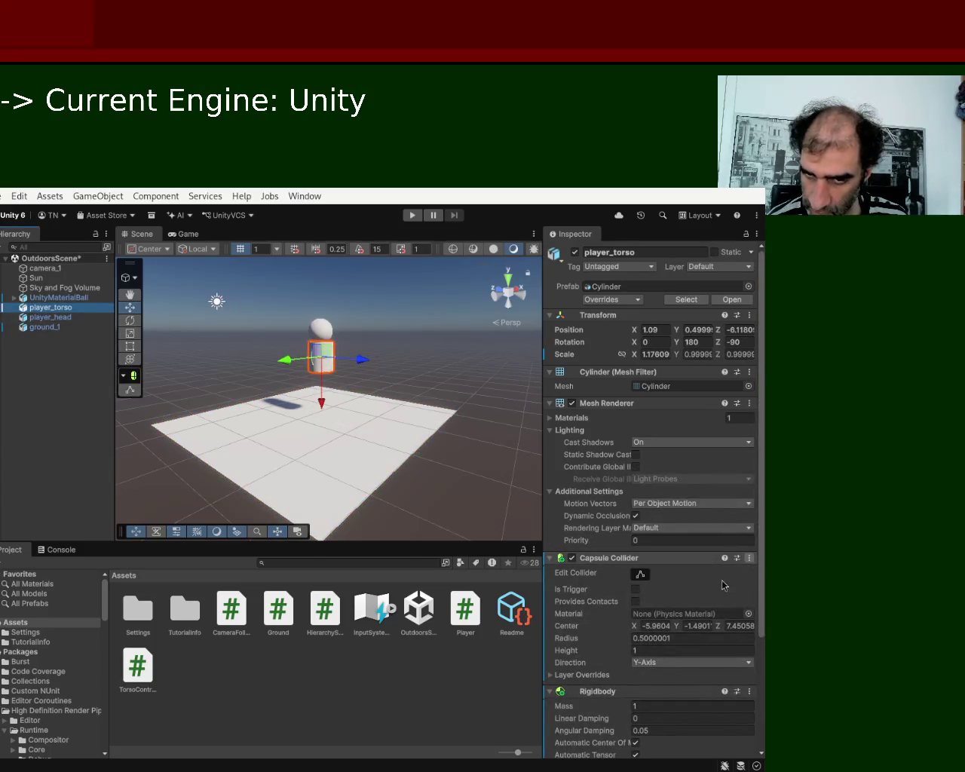
pyautogui.click(749, 558)
pyautogui.click(784, 584)
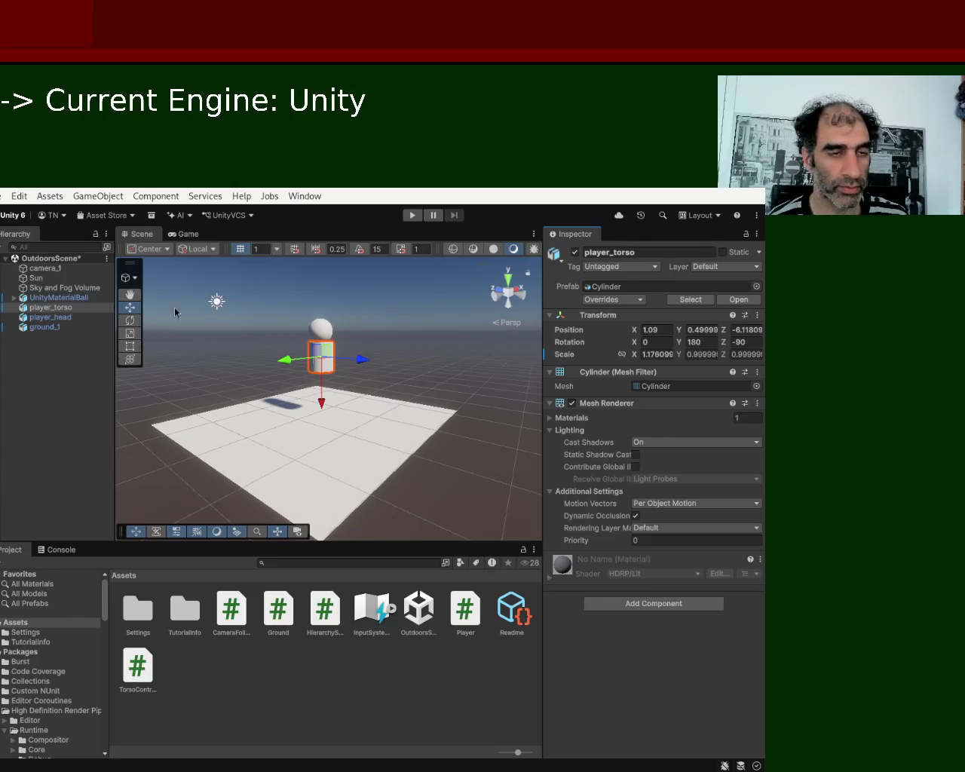
pyautogui.click(412, 217)
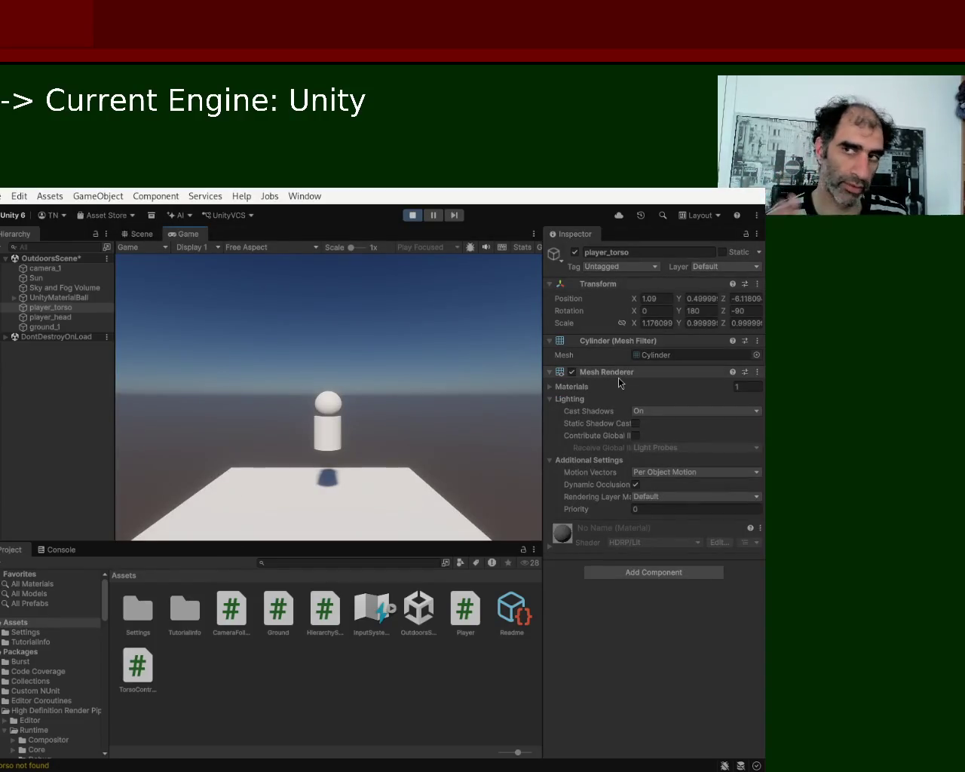
# Stop play mode and inspect UnityMaterialBall's Torso Controller component
pyautogui.click(411, 216)
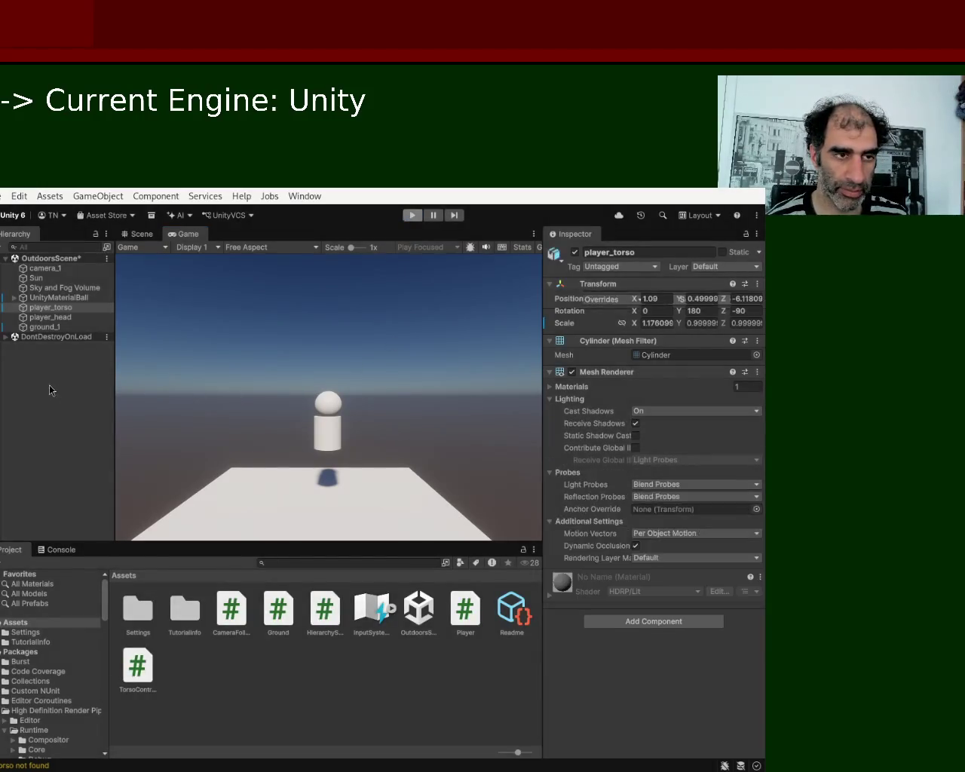
pyautogui.click(72, 298)
pyautogui.scroll(-4, 332, 394)
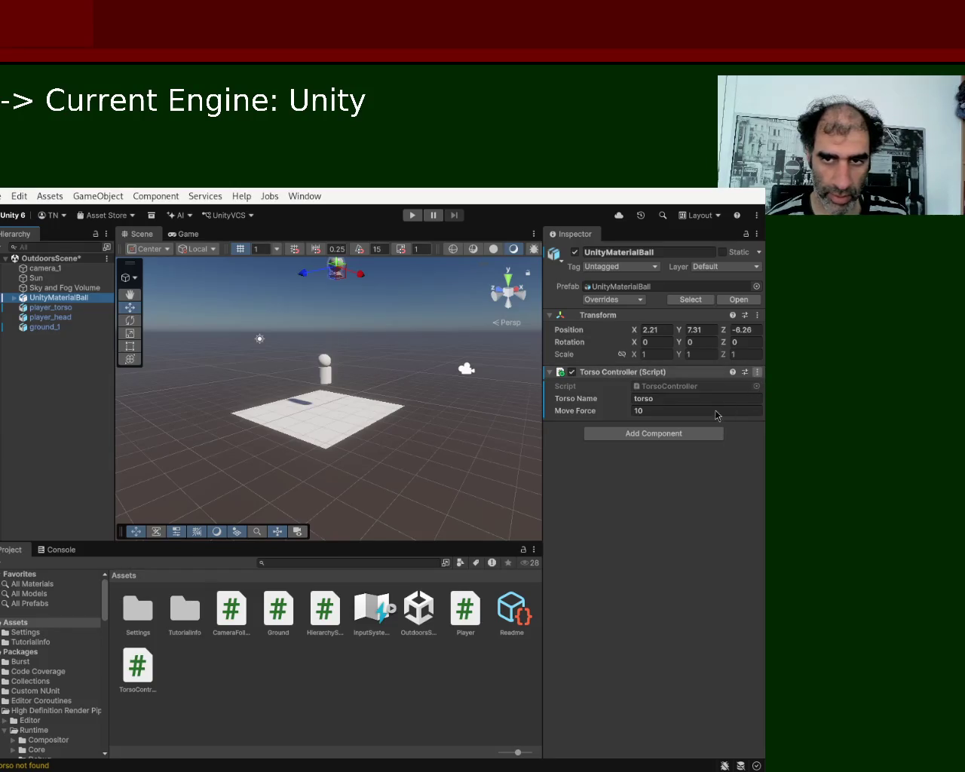
# Remove Torso Controller from UnityMaterialBall and attach the Player and Ground scripts instead
pyautogui.hotkey('ctrl', 'z')
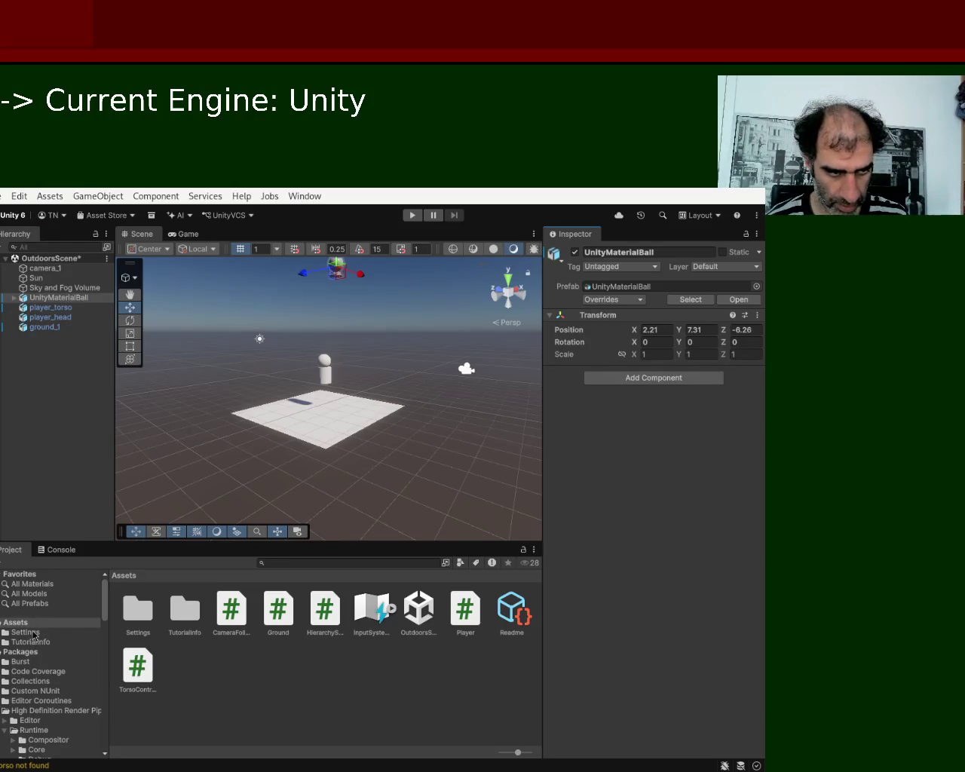
pyautogui.click(29, 625)
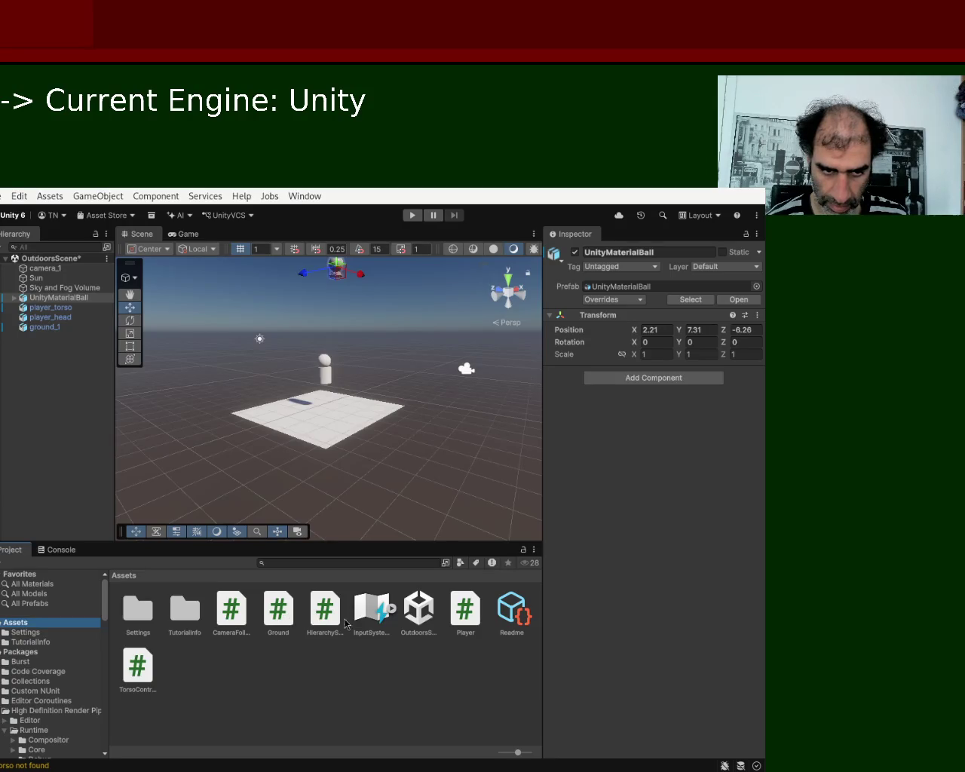
pyautogui.moveTo(134, 681)
pyautogui.mouseDown()
pyautogui.moveTo(376, 514)
pyautogui.moveTo(360, 573)
pyautogui.moveTo(141, 695)
pyautogui.mouseUp()
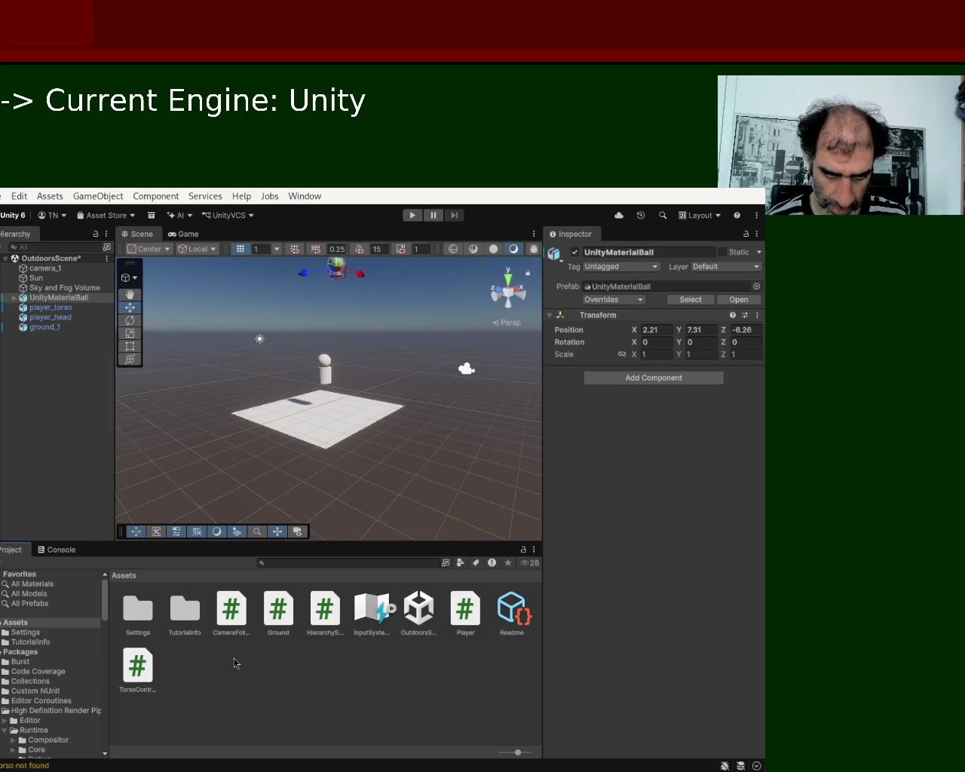
pyautogui.click(210, 682)
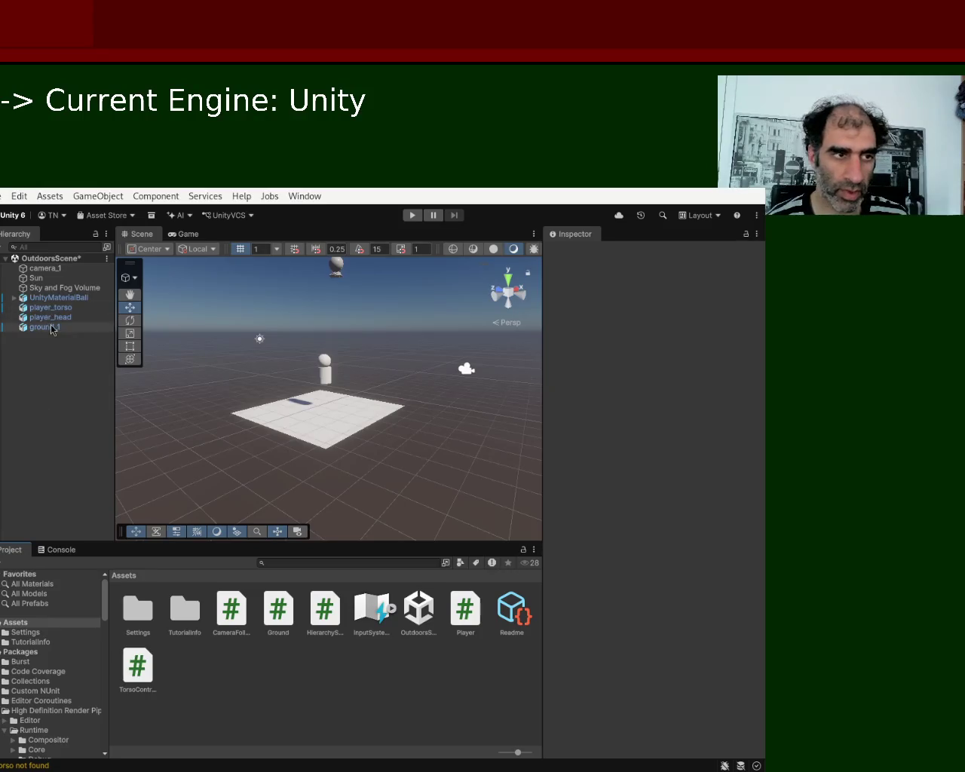
pyautogui.click(54, 303)
pyautogui.moveTo(465, 609); pyautogui.dragTo(625, 437)
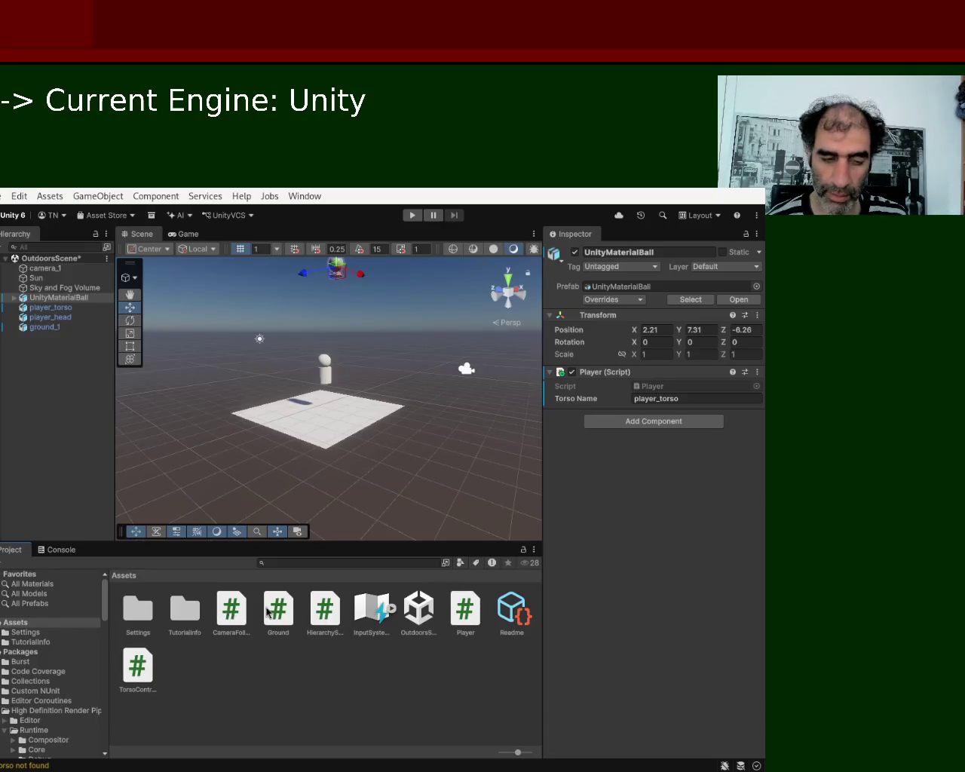
pyautogui.moveTo(278, 611); pyautogui.dragTo(614, 453)
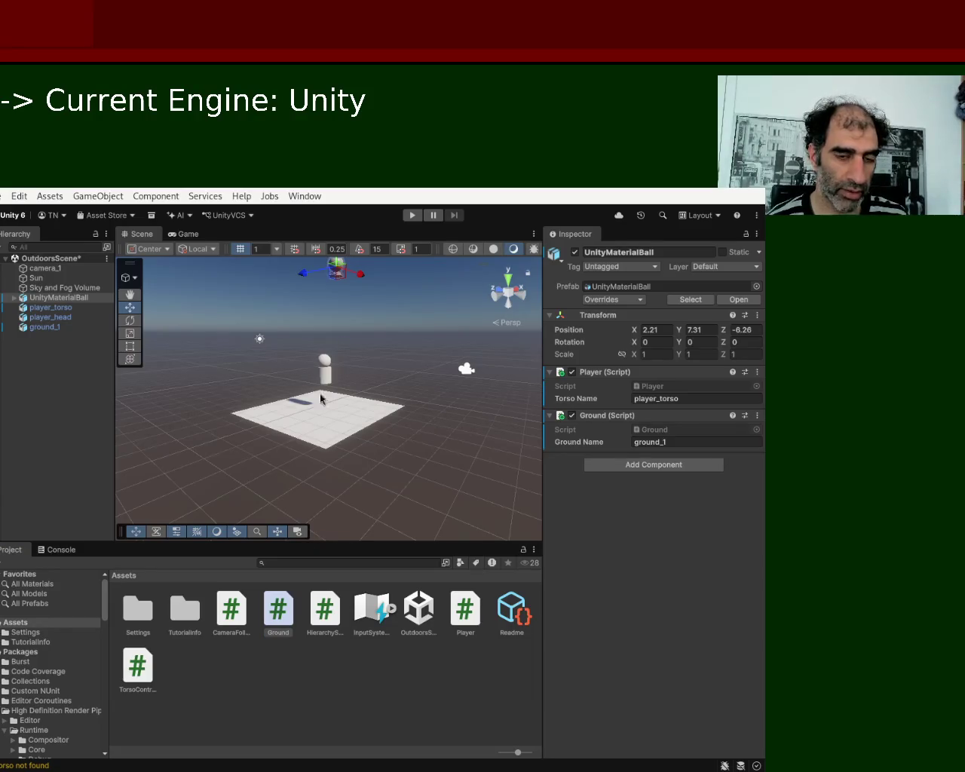
# Play-test the scene and select player_torso to see whether it lands on ground_1
pyautogui.click(413, 216)
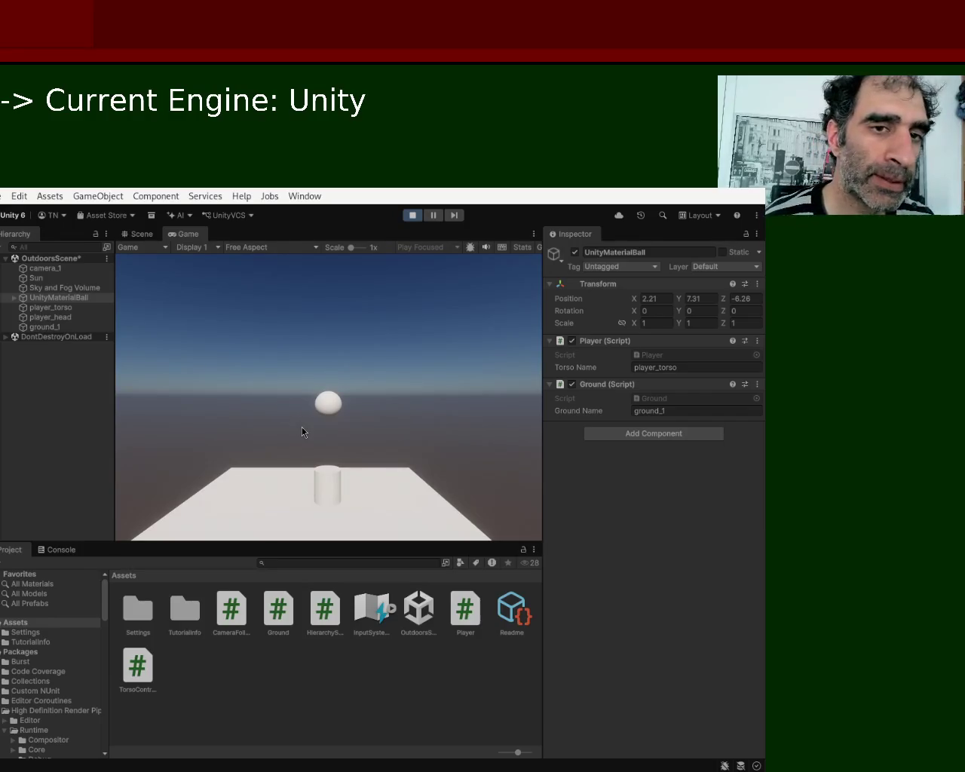
pyautogui.moveTo(490, 396); pyautogui.dragTo(626, 323)
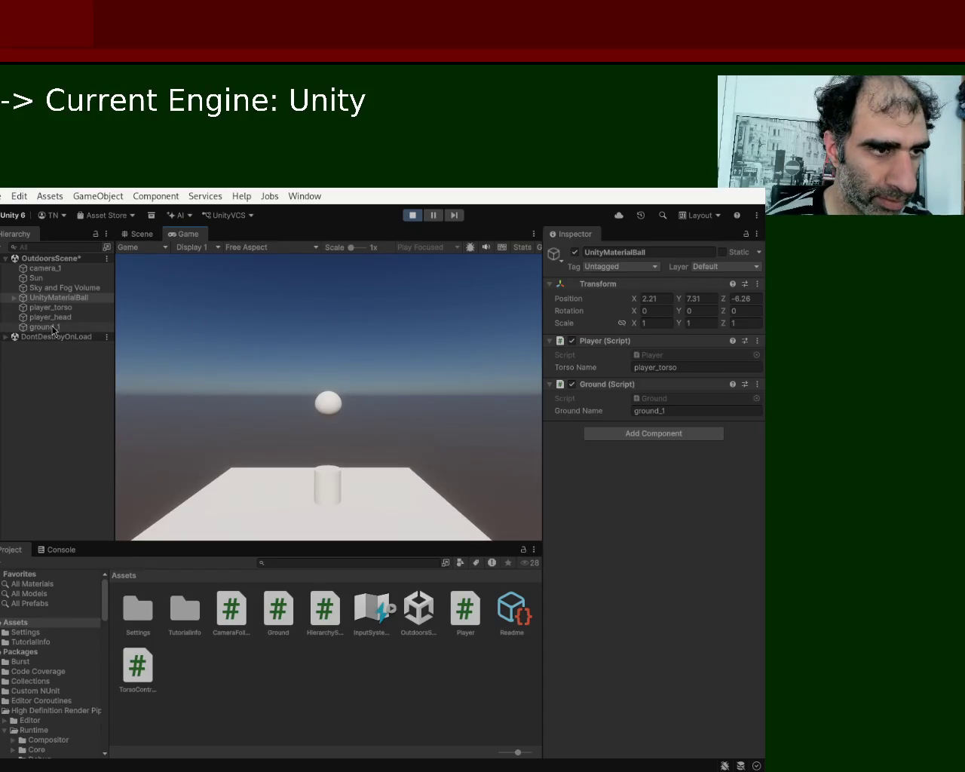
pyautogui.click(72, 309)
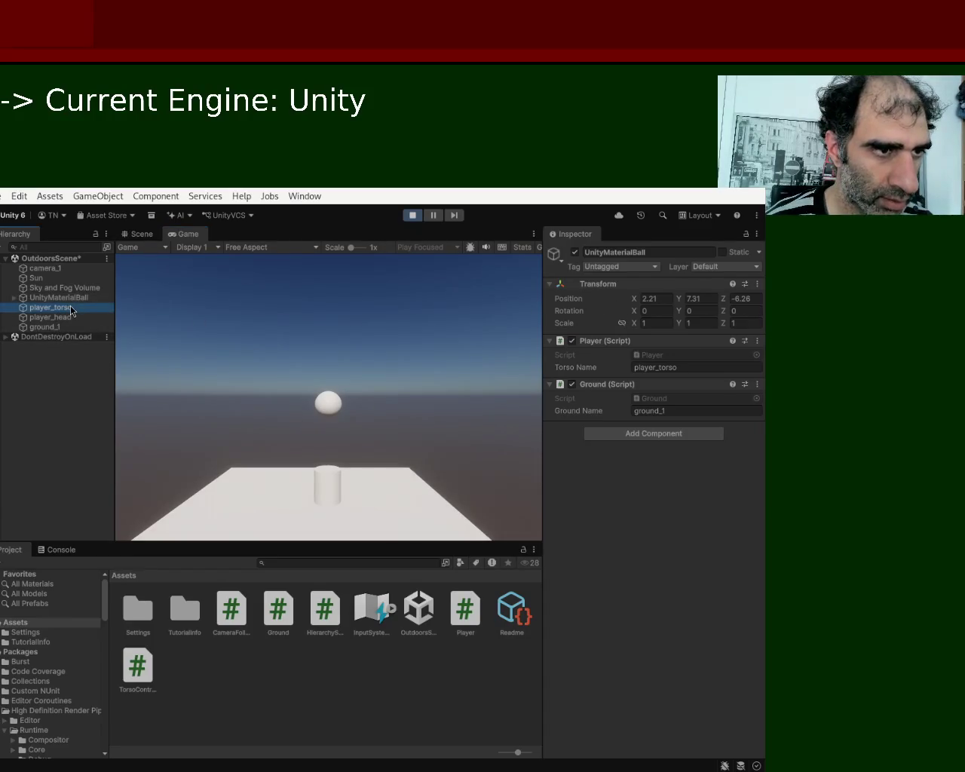
# Stop the play test and place the SamplesFloorSpotlight model from All Models into the scene
pyautogui.click(411, 216)
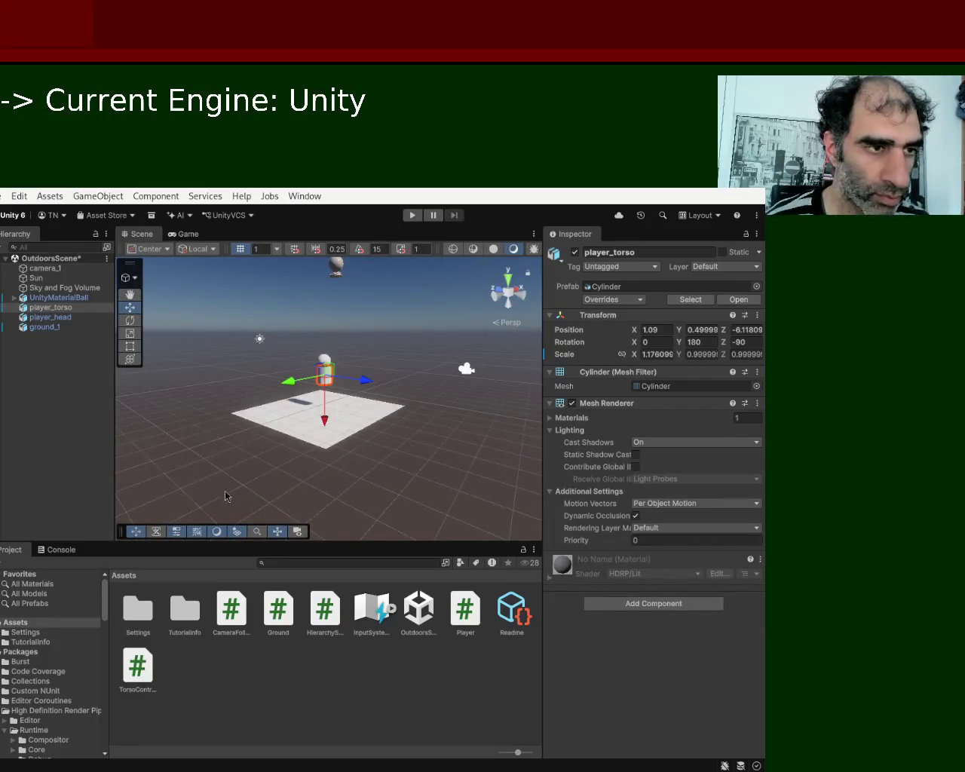
pyautogui.click(42, 594)
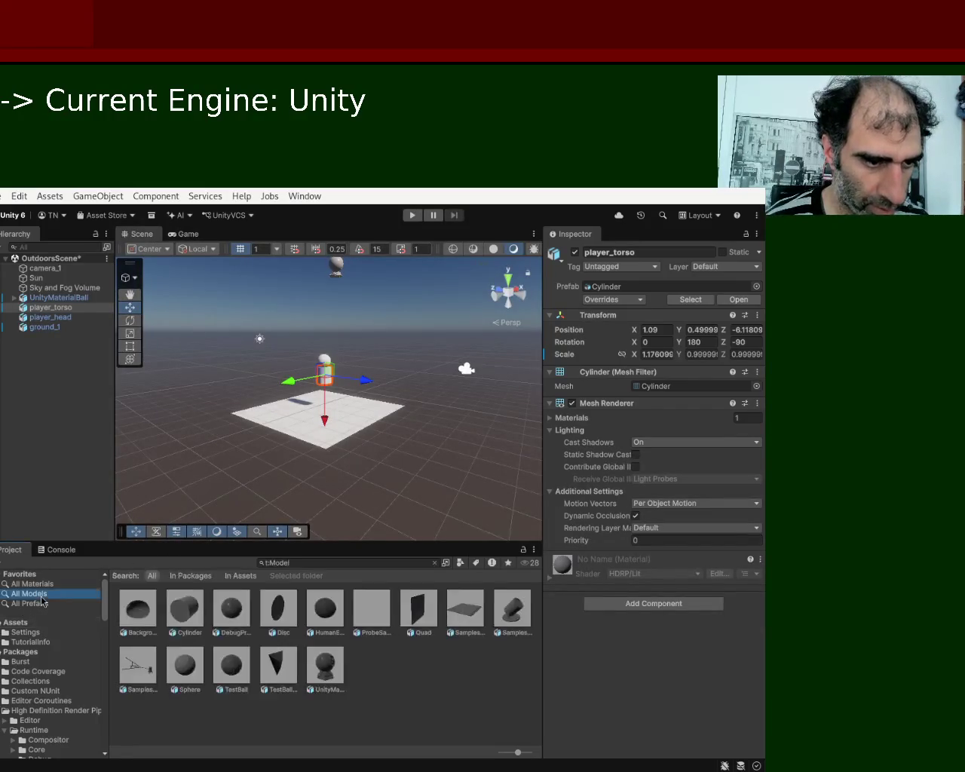
pyautogui.click(518, 614)
pyautogui.moveTo(470, 540)
pyautogui.mouseDown()
pyautogui.moveTo(291, 373)
pyautogui.moveTo(295, 315)
pyautogui.moveTo(334, 453)
pyautogui.mouseUp()
# Move the spotlight to -9.55, 5.742, -14.764 near the torso and set its Z scale to 1.1017
pyautogui.press('f')
pyautogui.press('w')
pyautogui.moveTo(329, 389)
pyautogui.mouseDown()
pyautogui.moveTo(407, 370)
pyautogui.moveTo(202, 426)
pyautogui.moveTo(324, 469)
pyautogui.moveTo(337, 377)
pyautogui.mouseUp()
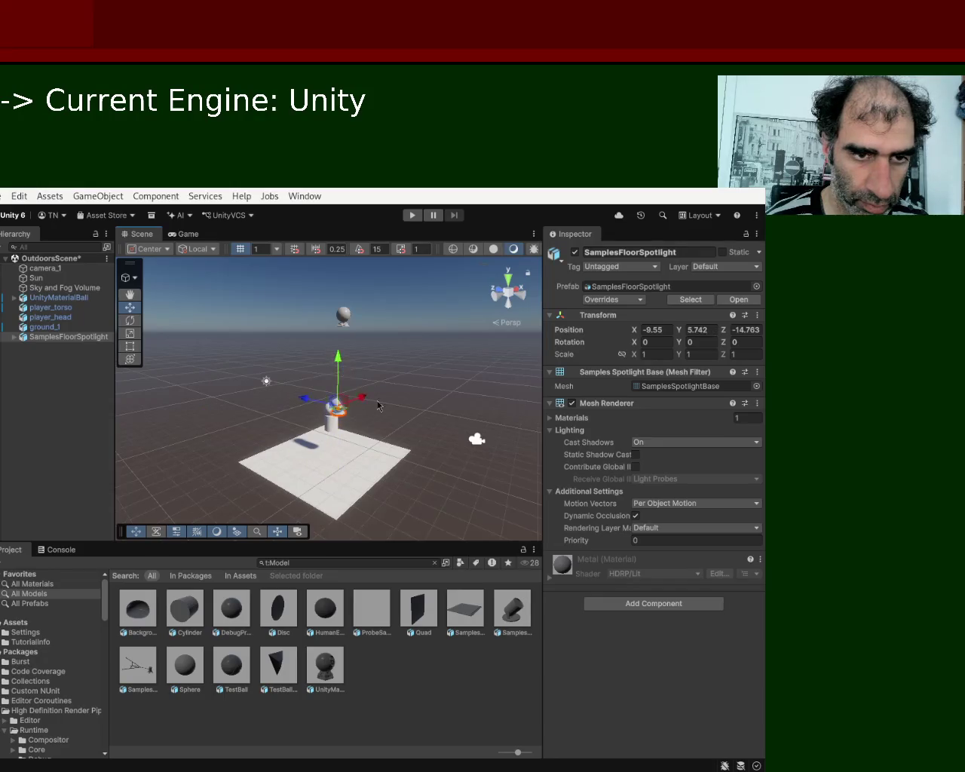
pyautogui.click(131, 332)
pyautogui.moveTo(308, 403); pyautogui.dragTo(260, 392)
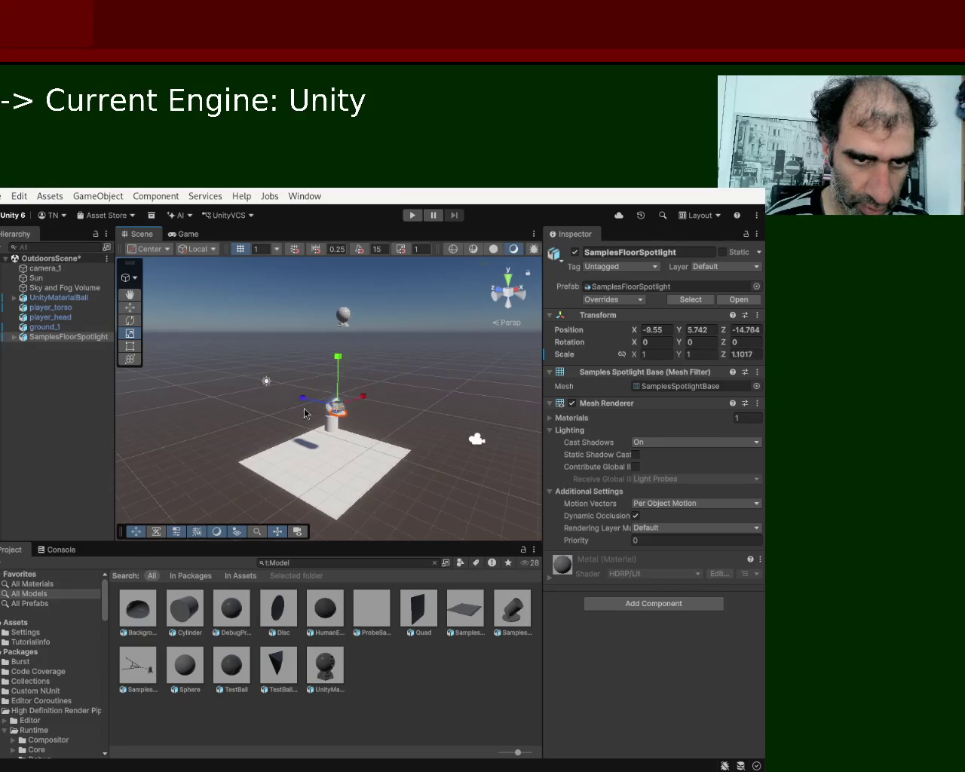